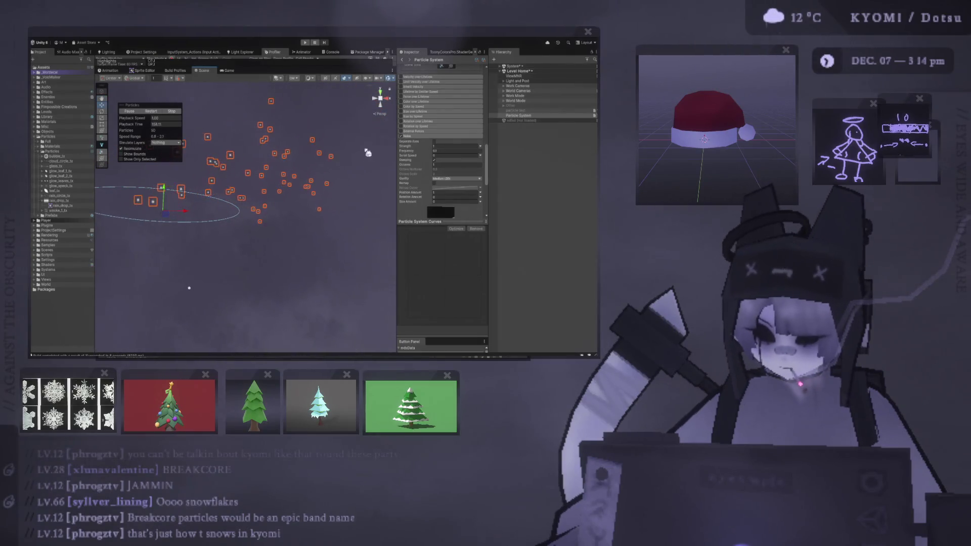
Set the Noise module to Frequency 2 and Strength 0.1, then preview the snow in the Game view
drag(368, 153, 405, 155)
click(448, 151)
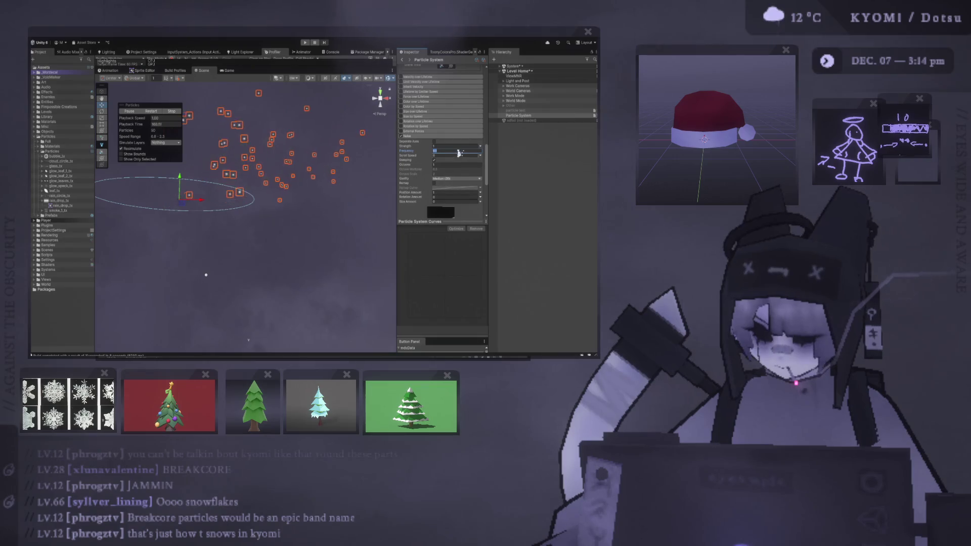
text(1)
key(BackSpace)
text(2)
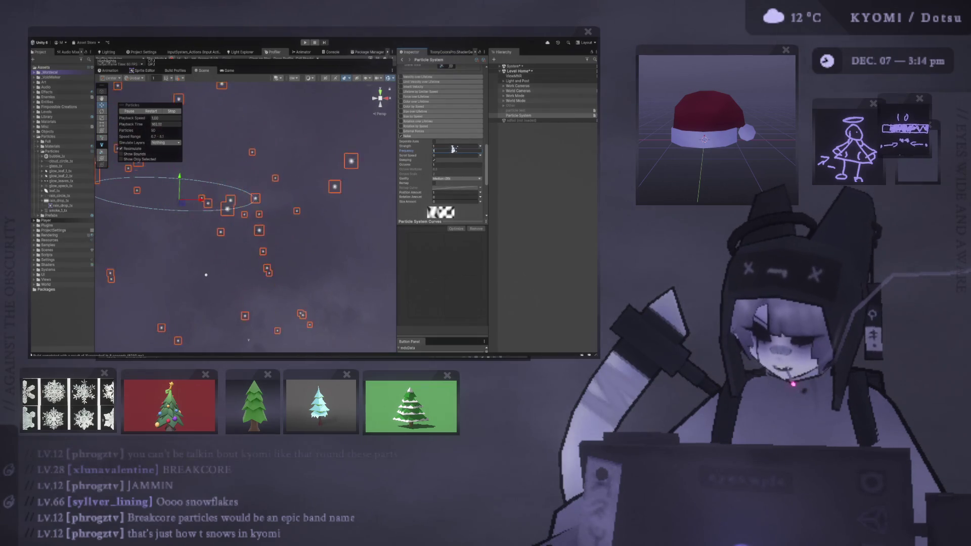
click(443, 146)
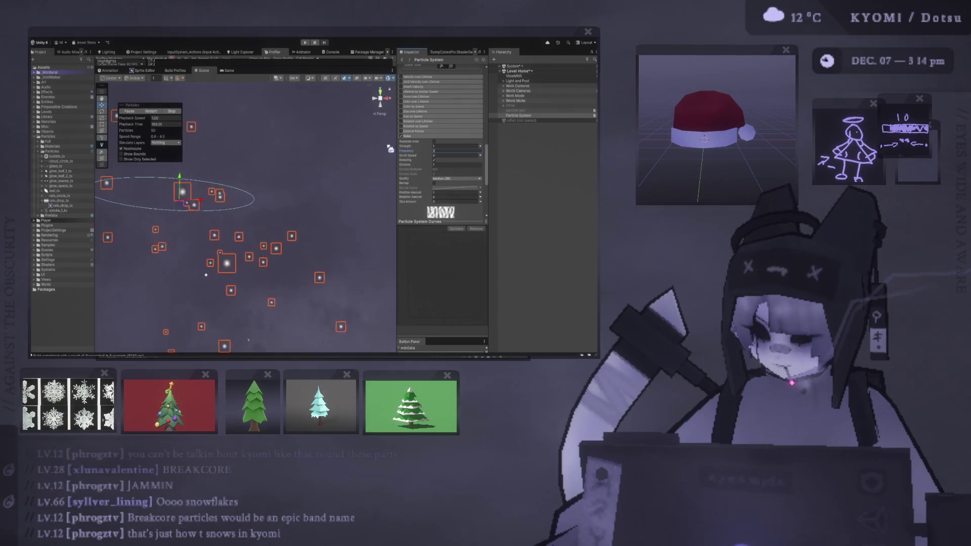
text(0.1)
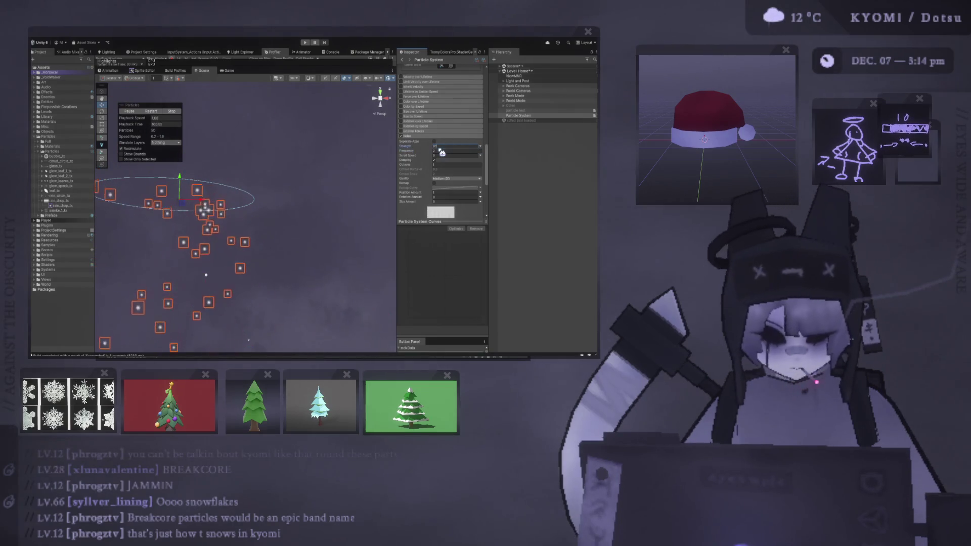
drag(243, 263, 283, 206)
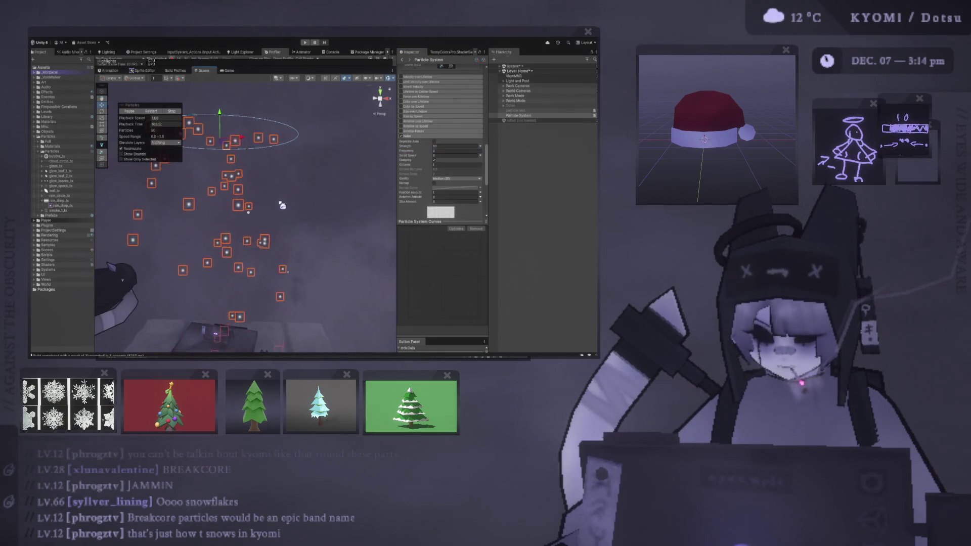
click(229, 70)
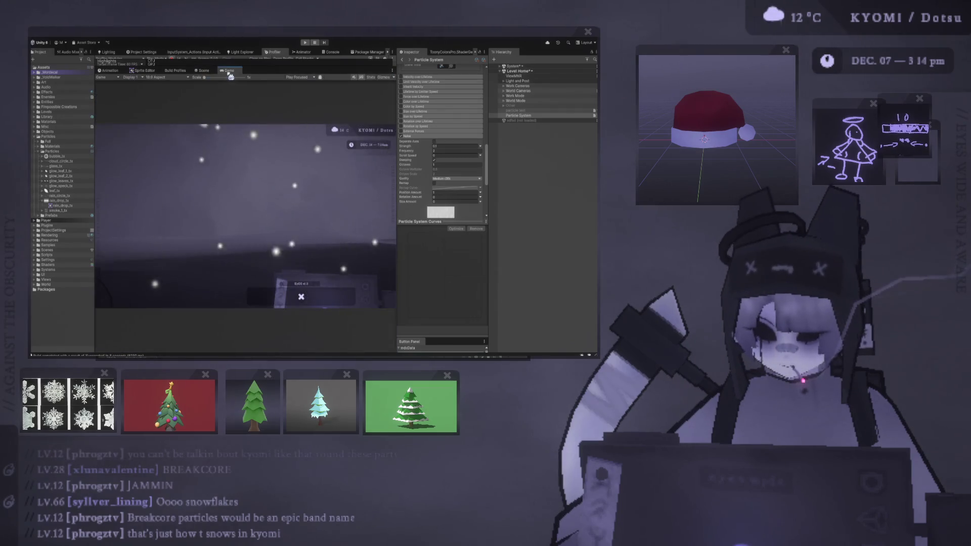
Enter a tiny Gravity Modifier value in the main module so the snowflakes drift down slowly
scroll(437, 150, up, 15)
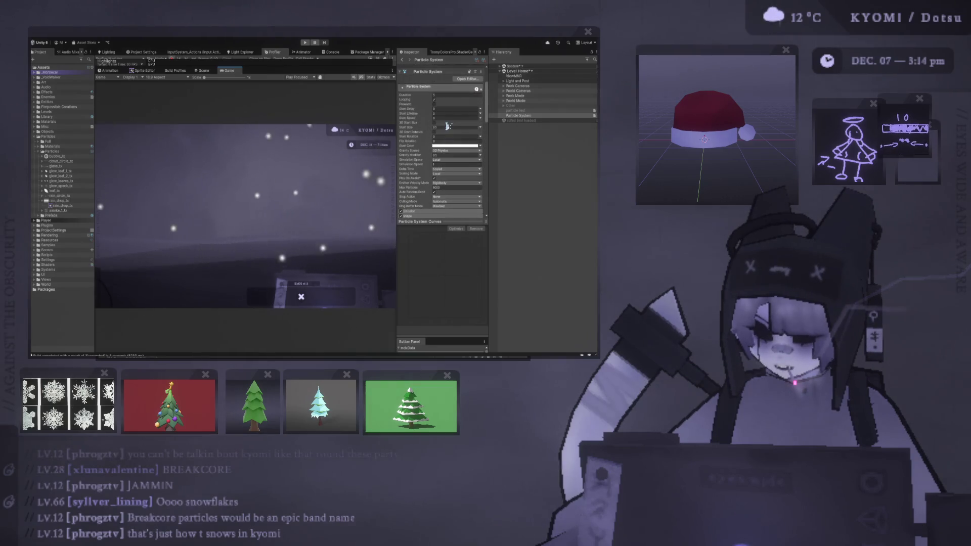
click(450, 155)
text(0.05)
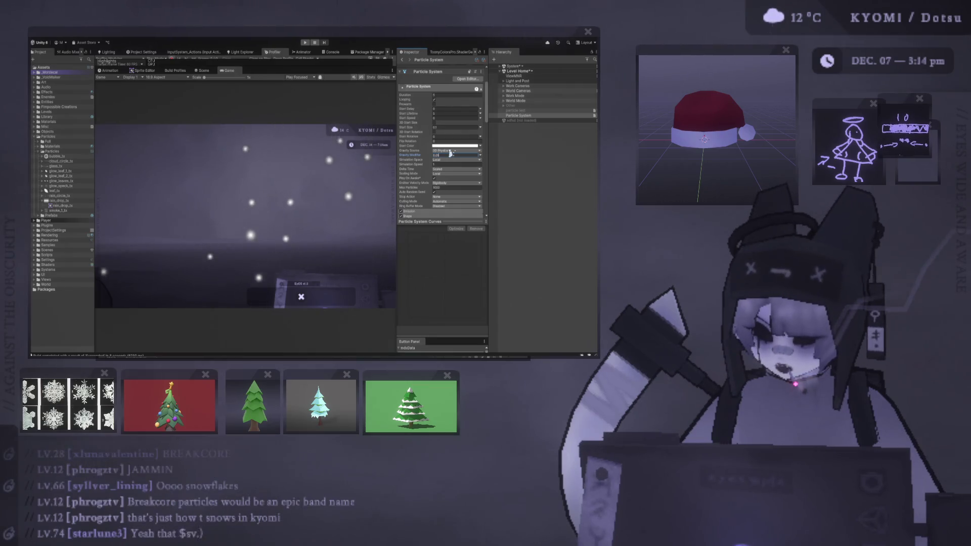
key(BackSpace)
text(1)
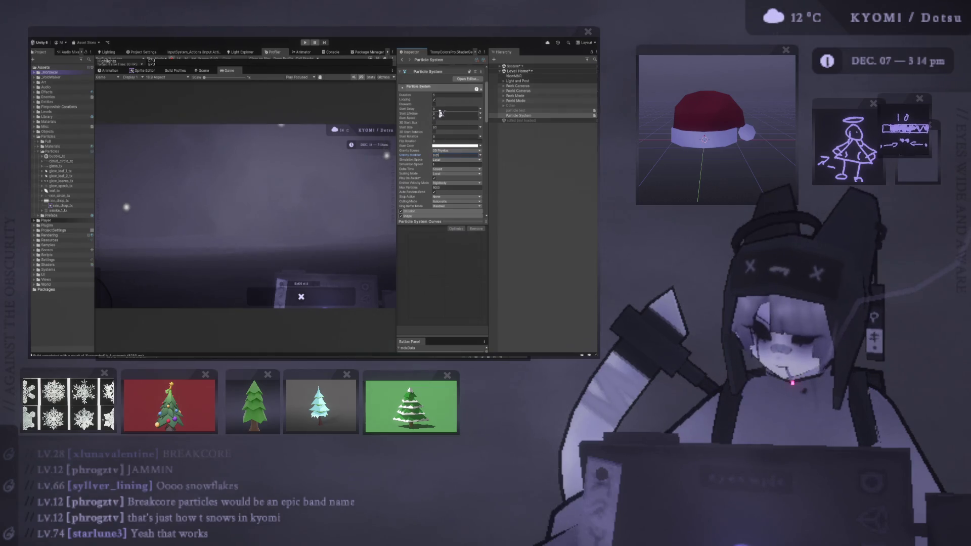
text(10)
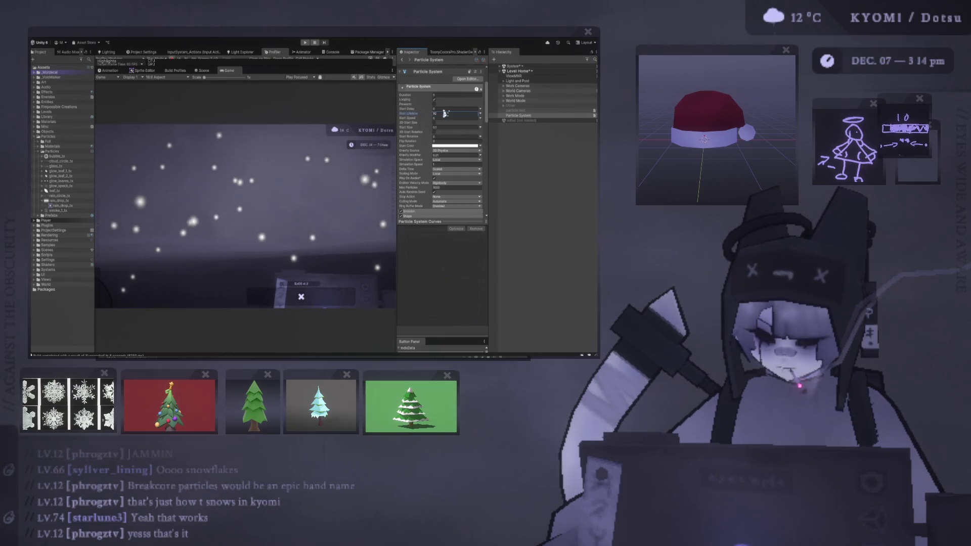
Expand the Renderer module, then bring up the snowflake texture in Photoshop
scroll(429, 189, down, 15)
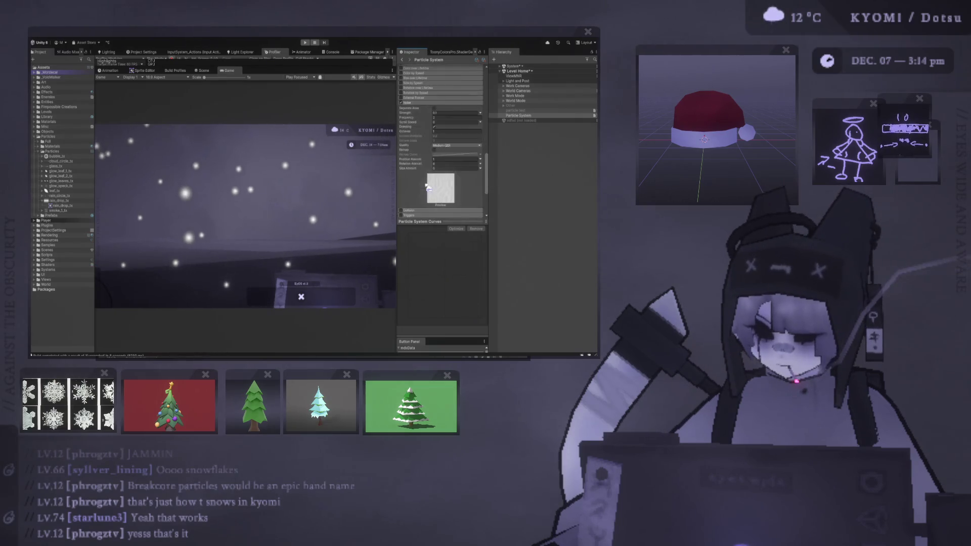
click(409, 175)
scroll(445, 152, down, 3)
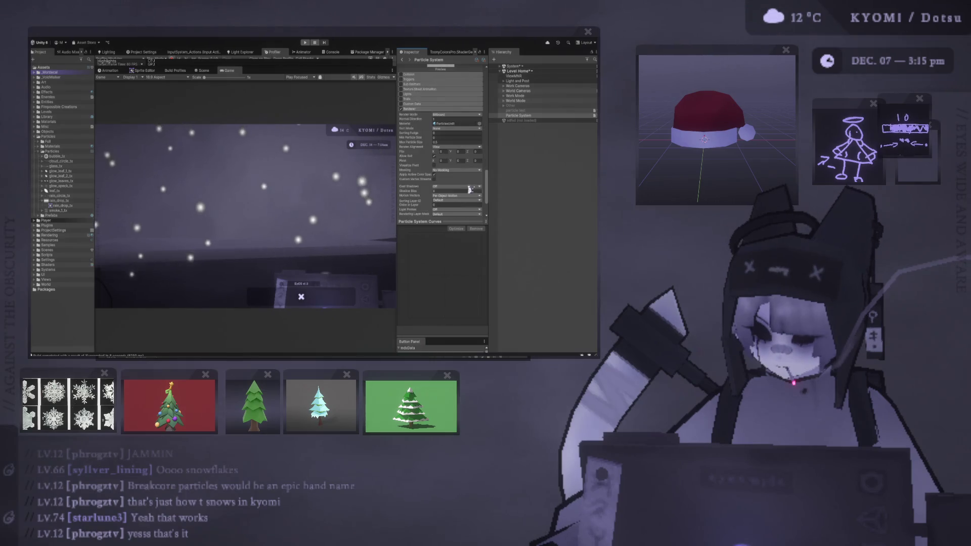
key(alt+Tab)
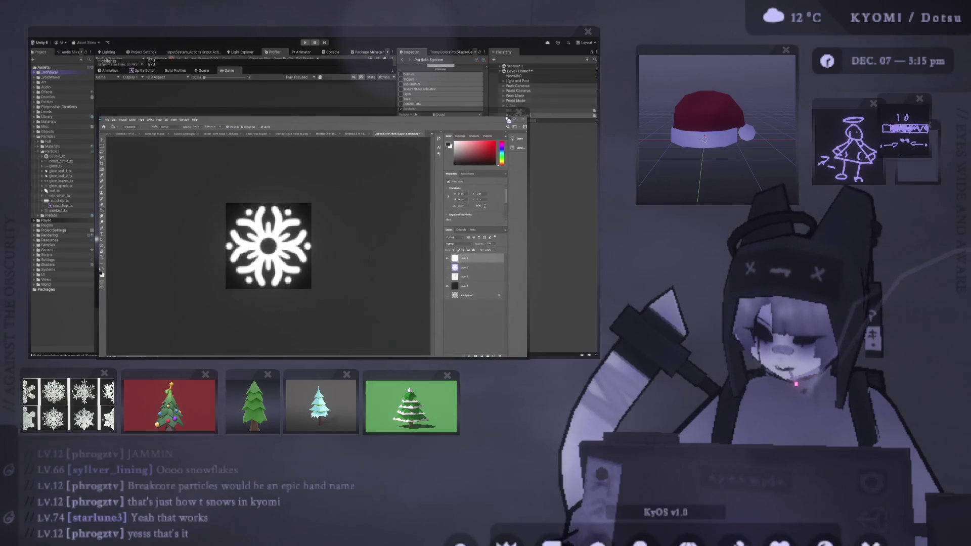
Minimize Photoshop and return to Unity, where the snow renders as white squares
click(508, 120)
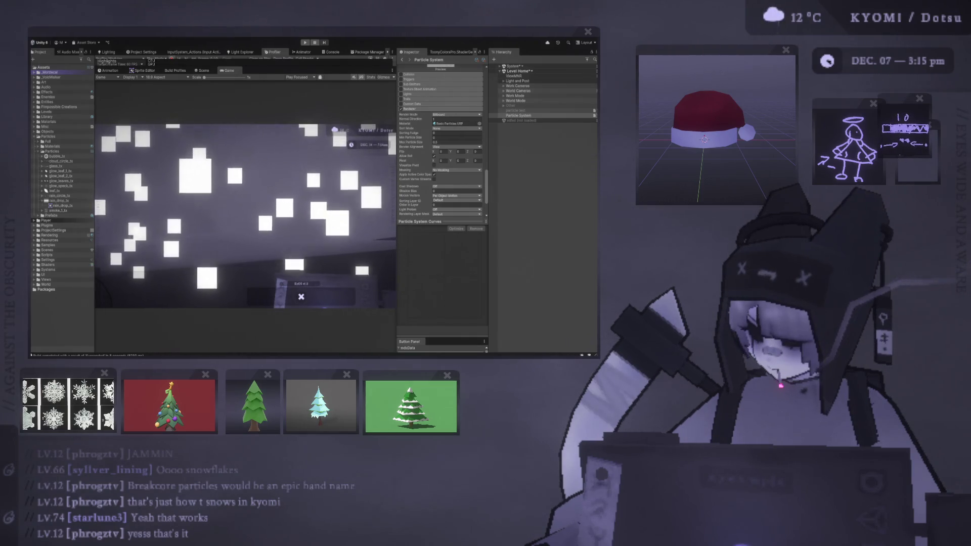
click(455, 124)
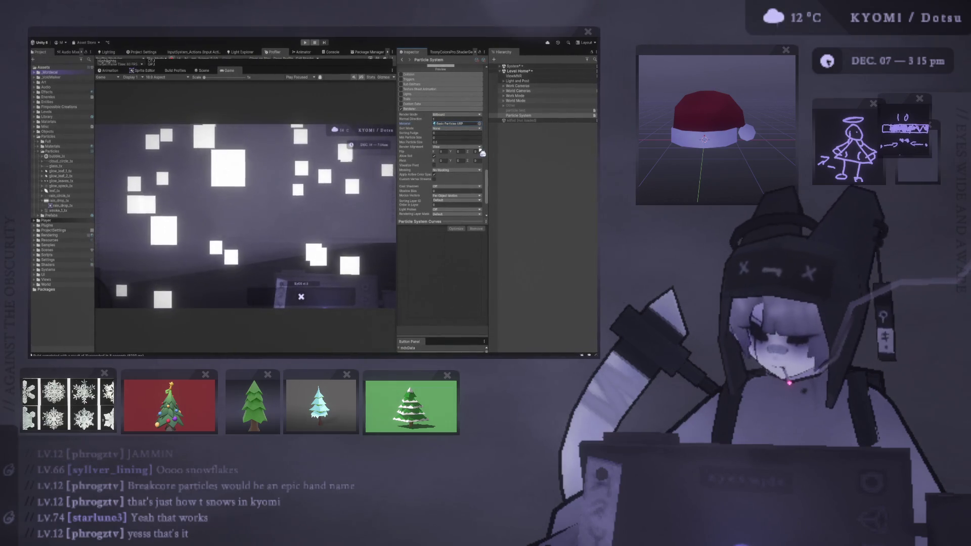
Set Texture Sheet Animation to Sprites mode with blur_circle_big and add a second sprite slot
scroll(414, 144, up, 3)
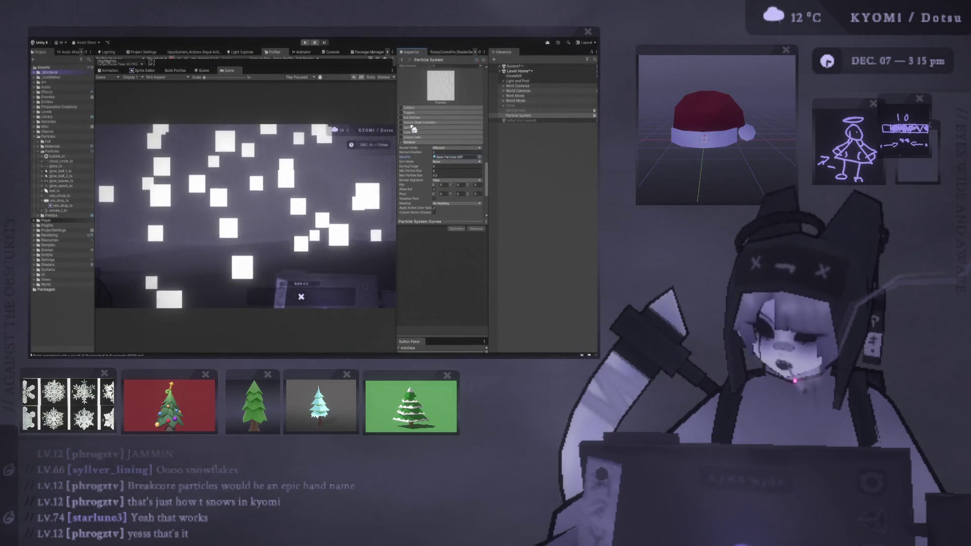
click(414, 124)
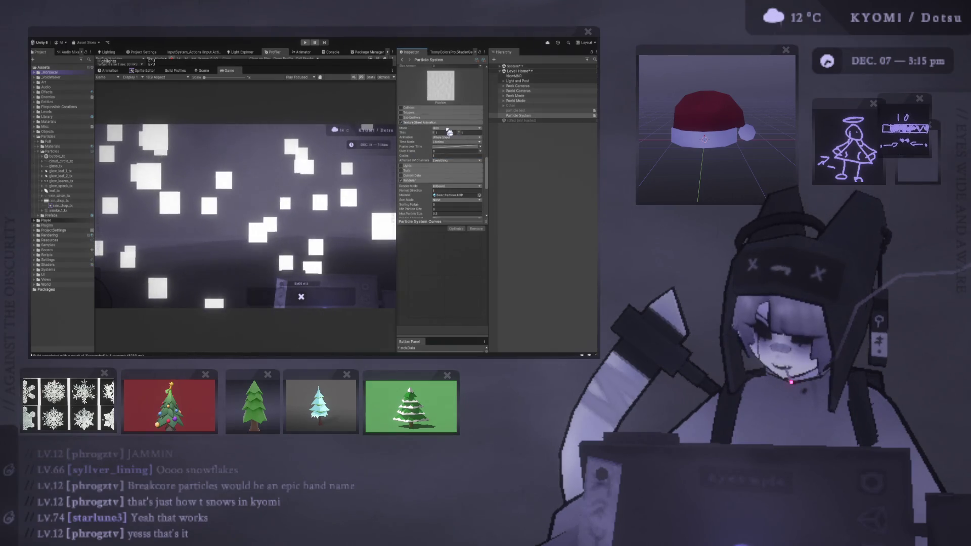
click(456, 128)
click(457, 134)
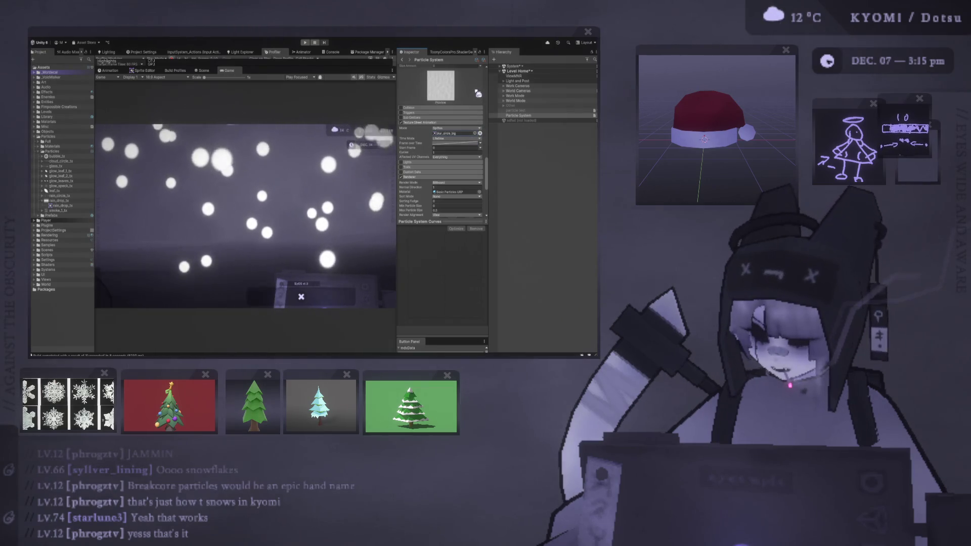
click(480, 133)
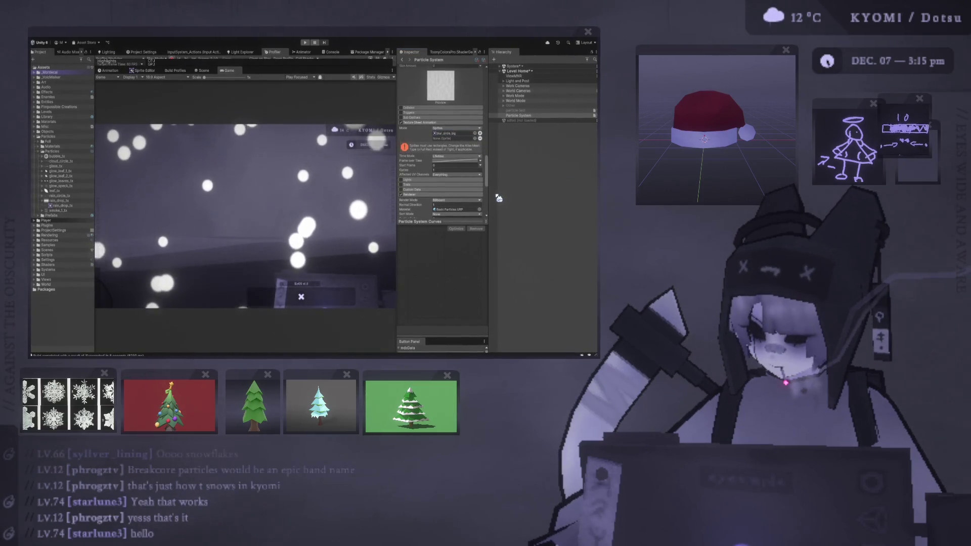
Assign glow_leaf_2_tx to the second sprite slot and set Start Frame to 1
drag(550, 247, 453, 138)
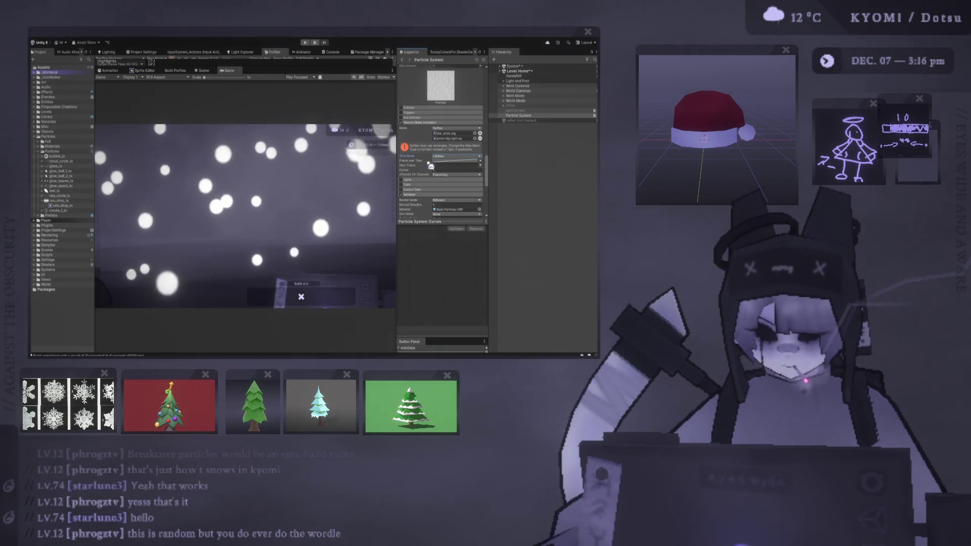
click(445, 165)
key(Tab)
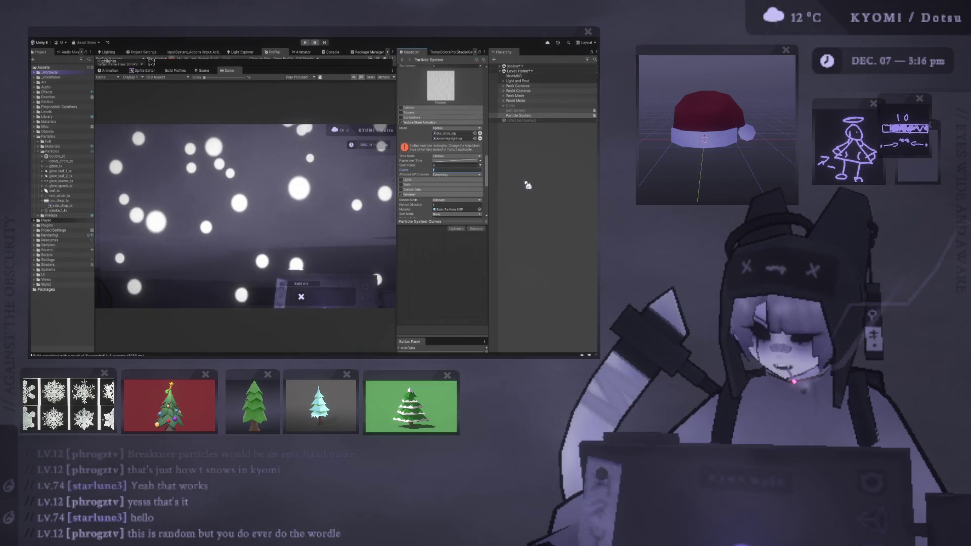
click(458, 166)
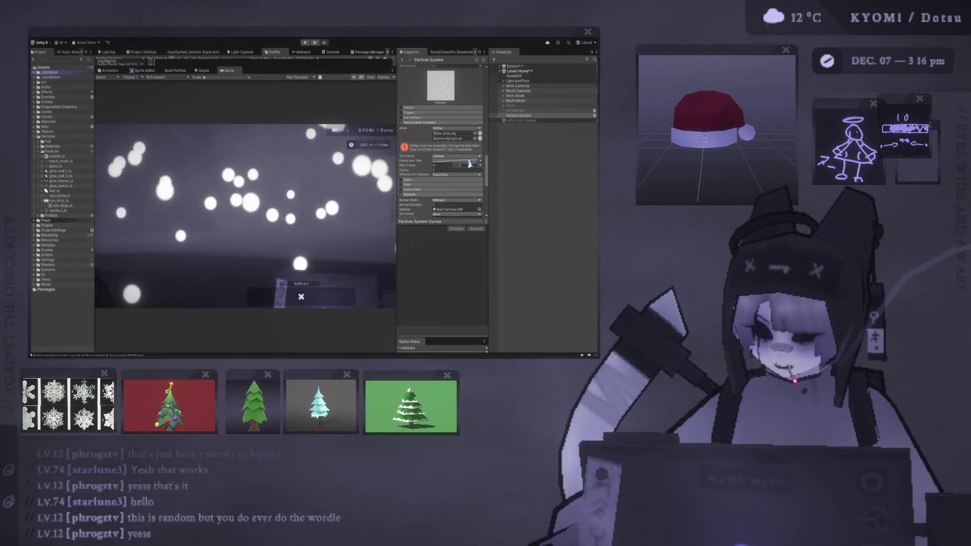
key(Return)
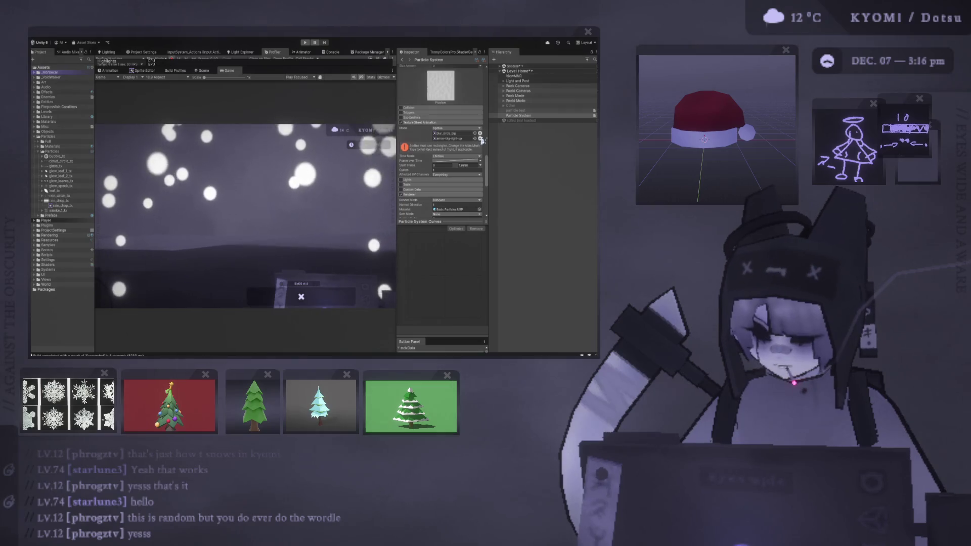
drag(61, 175, 478, 138)
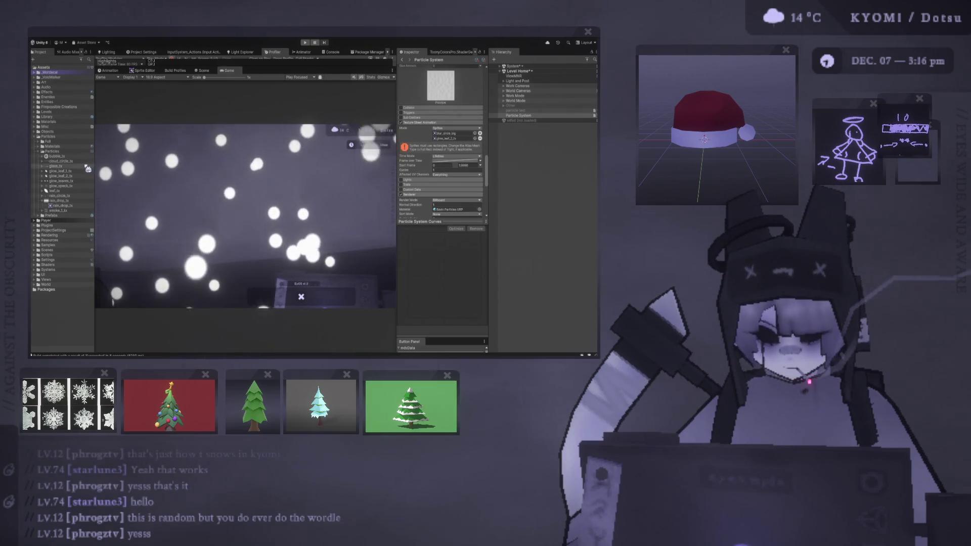
Give blur_circle_big Mesh Type Full Rect, apply it, and reselect the Particle System's Texture Sheet Animation
click(455, 133)
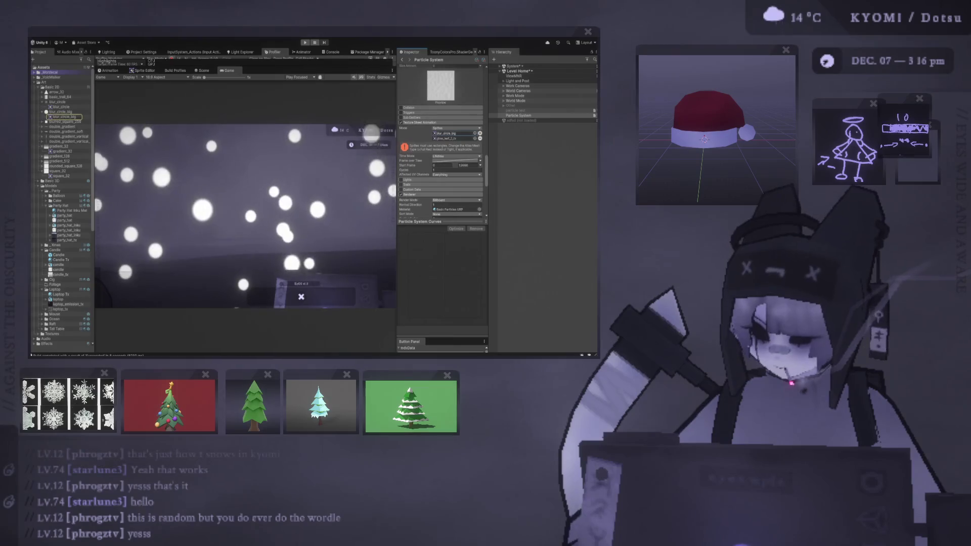
click(62, 112)
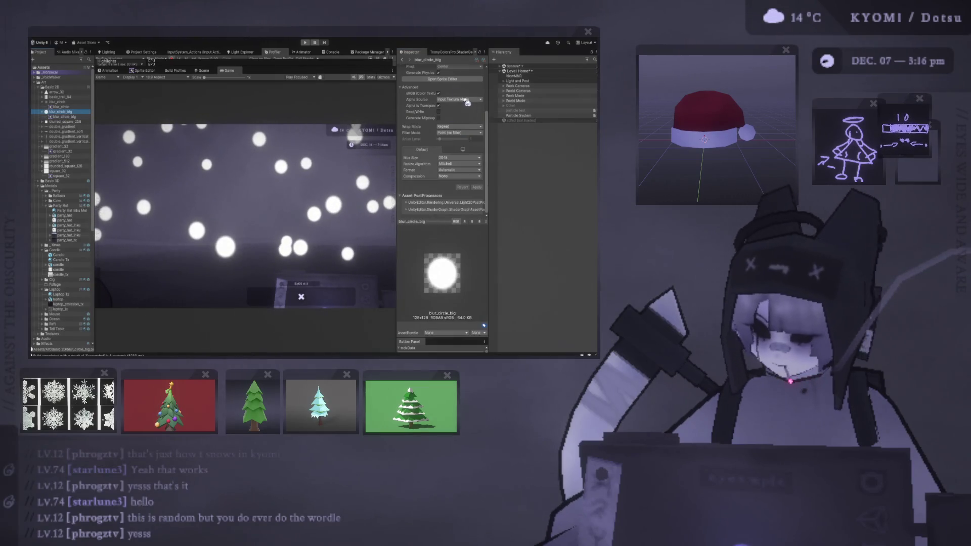
scroll(463, 99, up, 1)
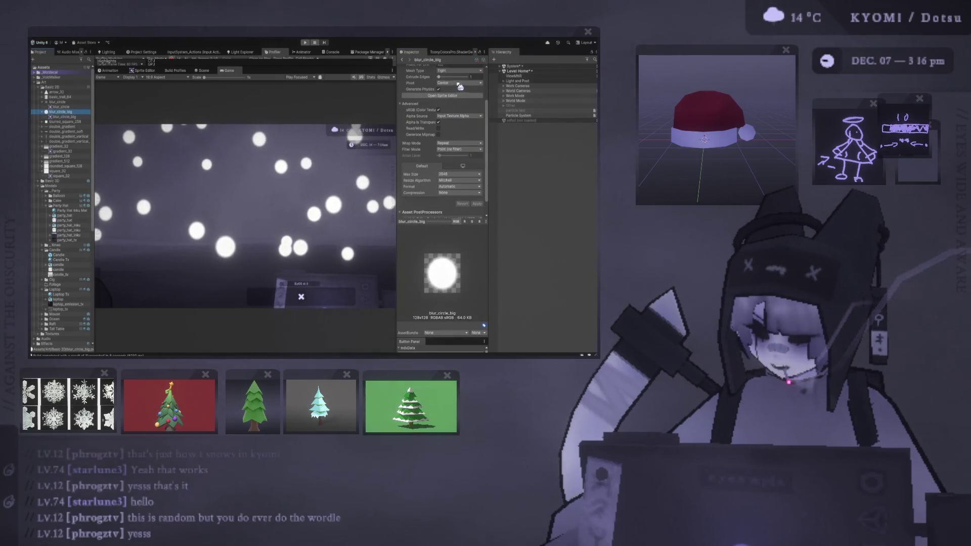
click(459, 70)
click(455, 77)
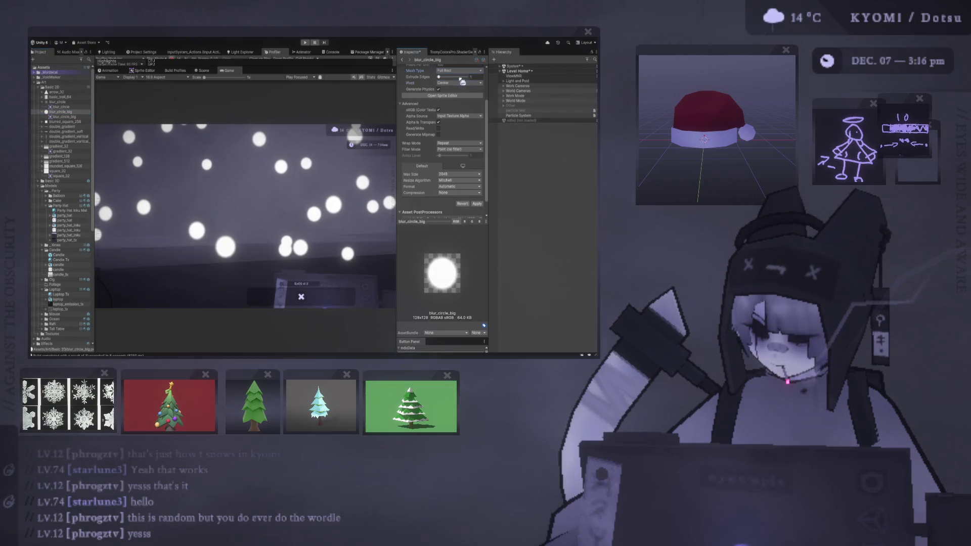
click(477, 203)
click(518, 115)
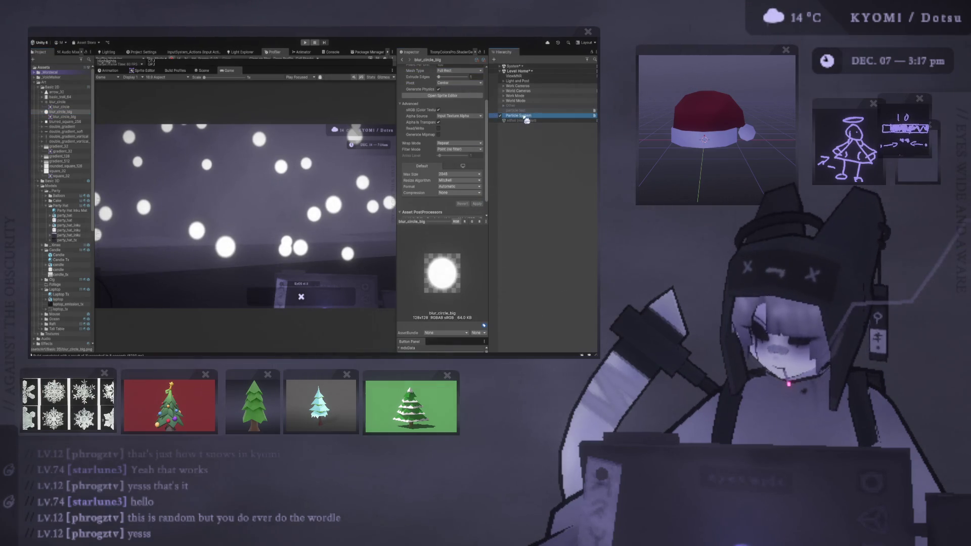
scroll(457, 176, down, 10)
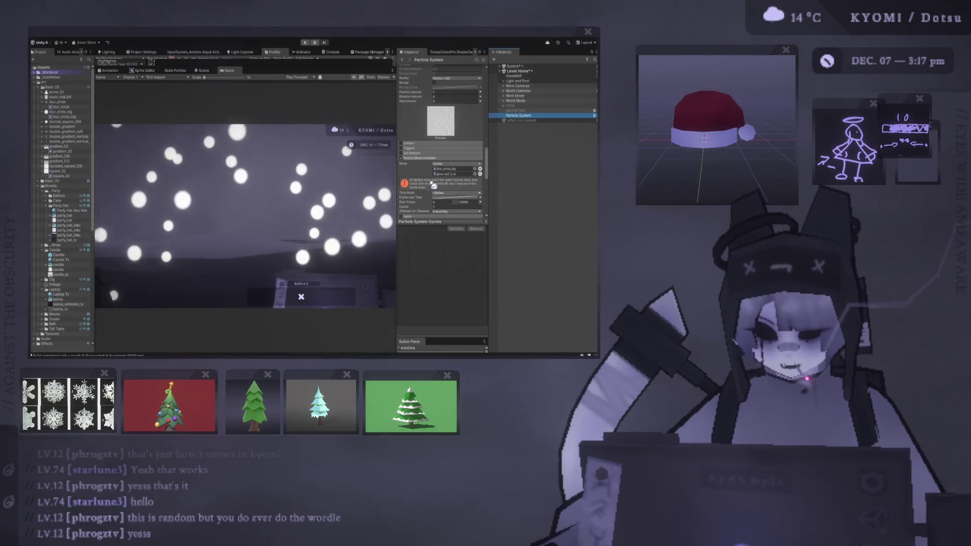
Put glow_leaves_tx_0 in the first sprite slot and set the animation Cycles to 4
click(458, 175)
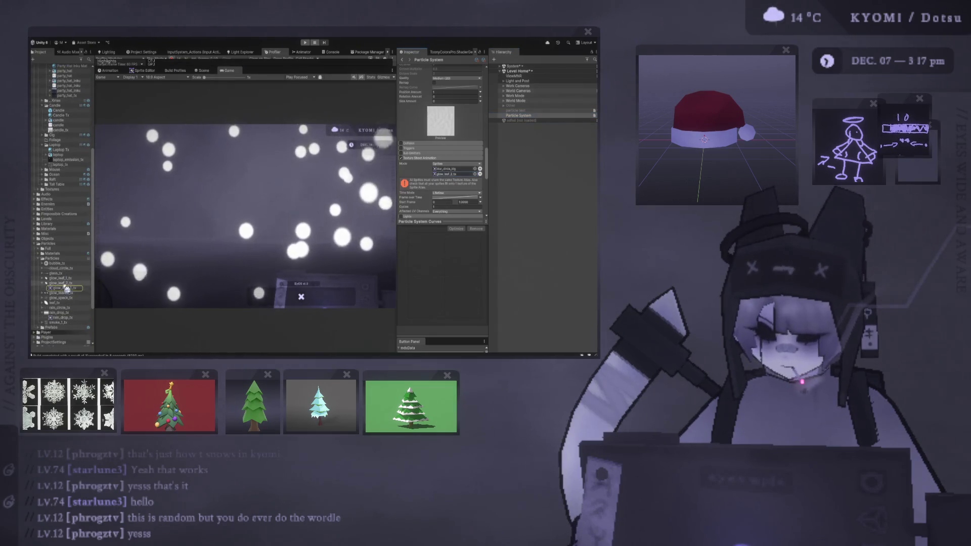
mouse_move(61, 278)
mouse_down()
mouse_move(114, 299)
mouse_move(439, 171)
mouse_up()
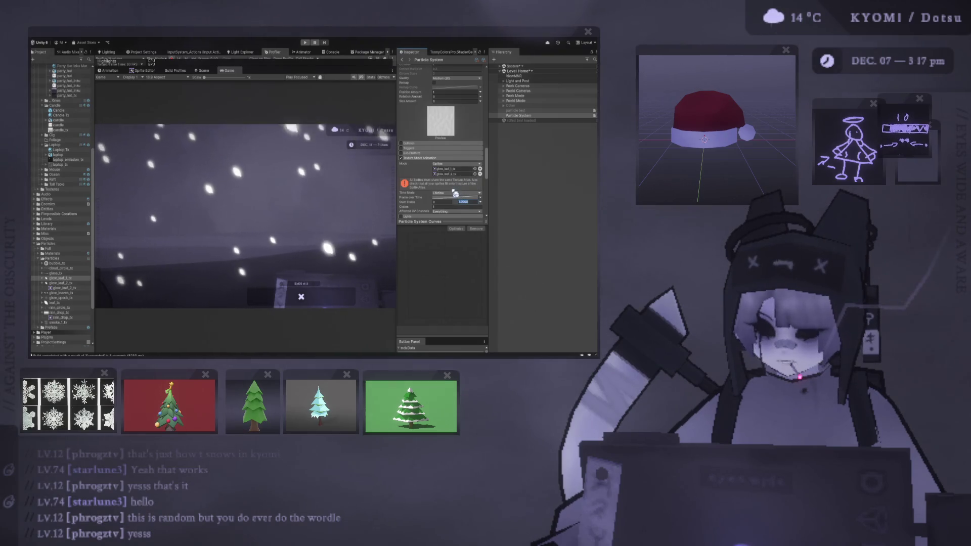
click(445, 169)
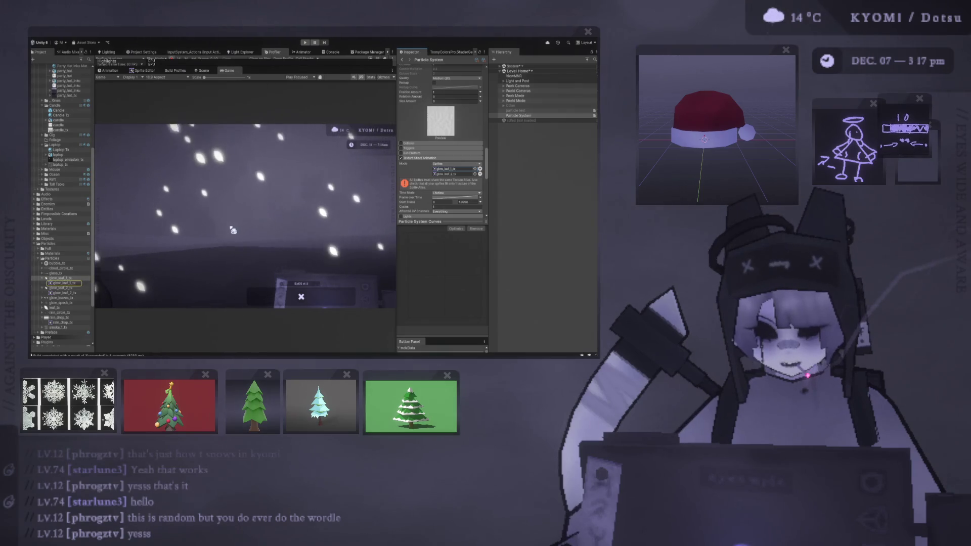
click(43, 298)
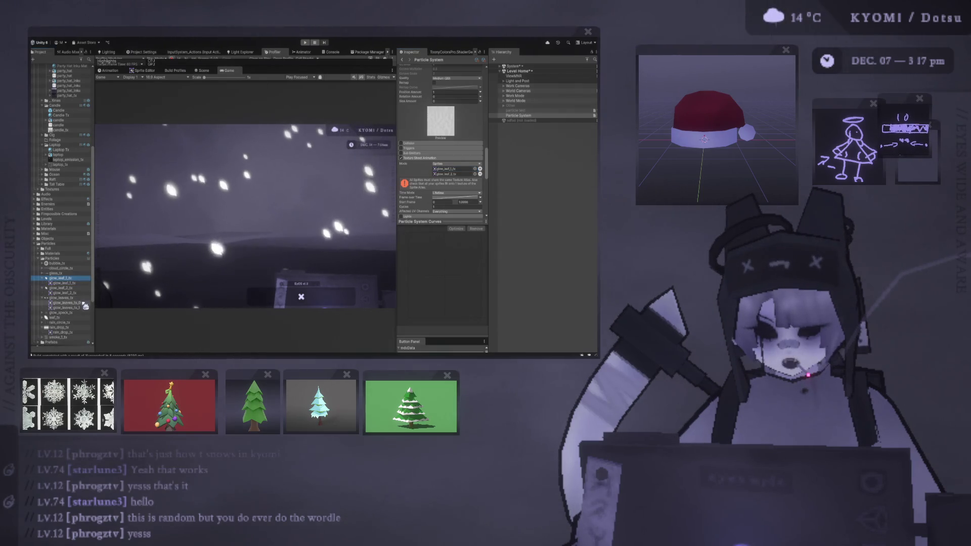
mouse_move(71, 302)
mouse_down()
mouse_move(101, 283)
mouse_move(455, 174)
mouse_up()
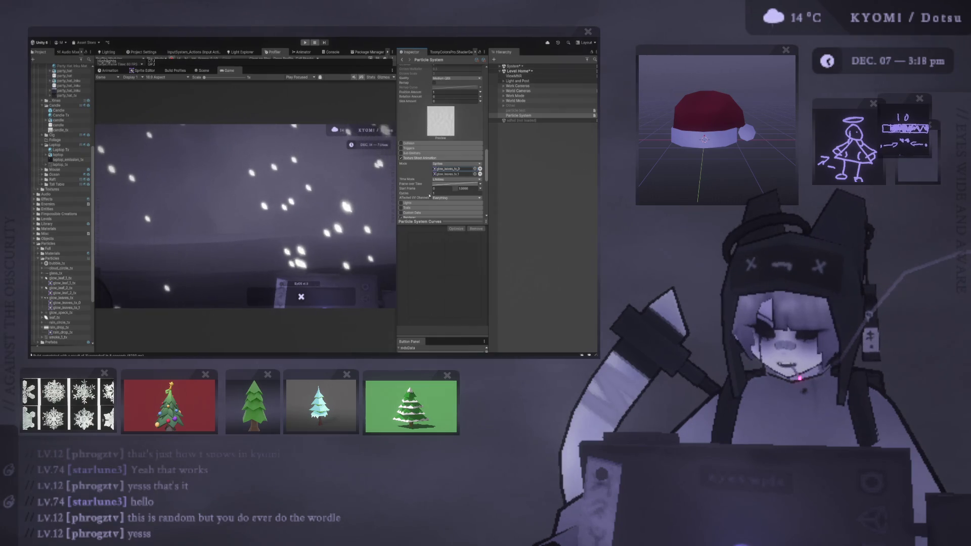
click(444, 192)
text(4)
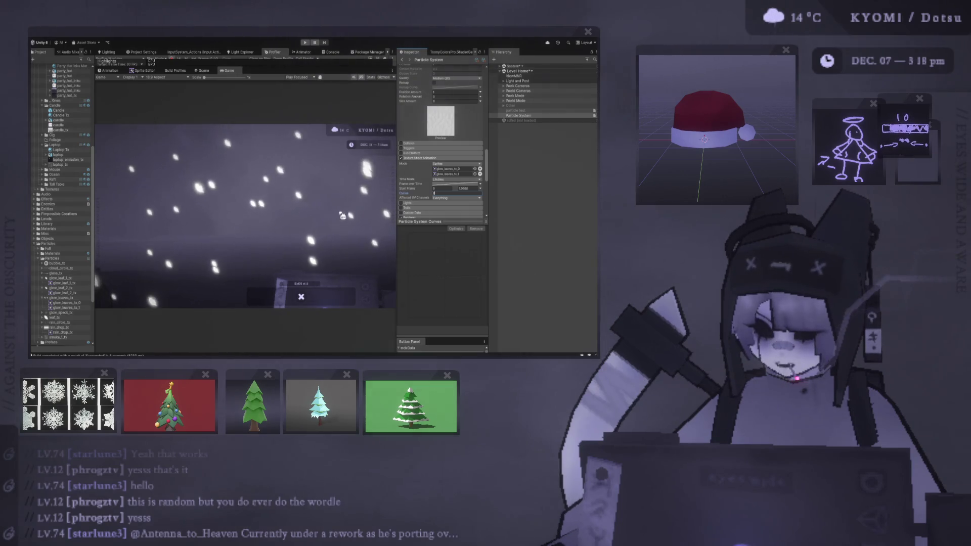
Collapse Shape, enable Color over Lifetime, and pick a lavender tint with the eyedropper
scroll(428, 164, up, 10)
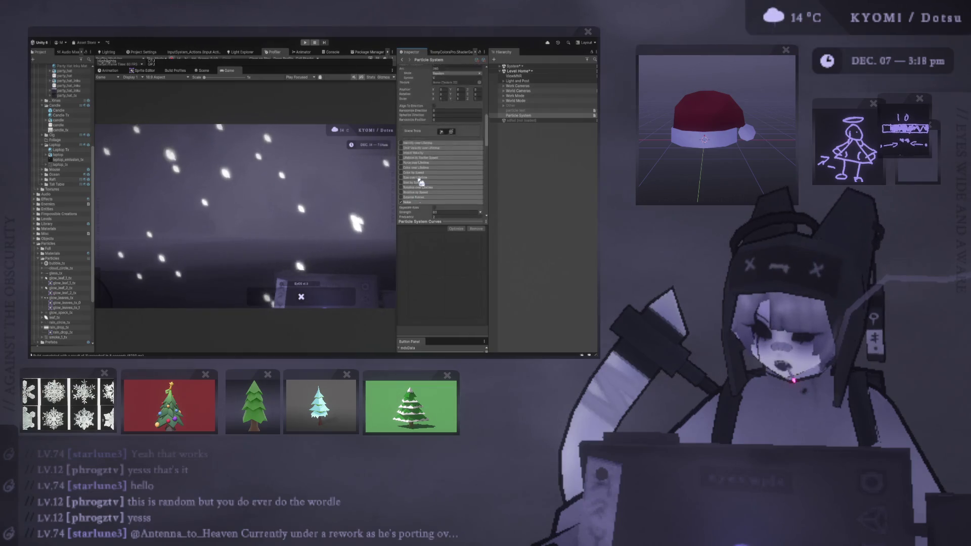
scroll(428, 164, up, 5)
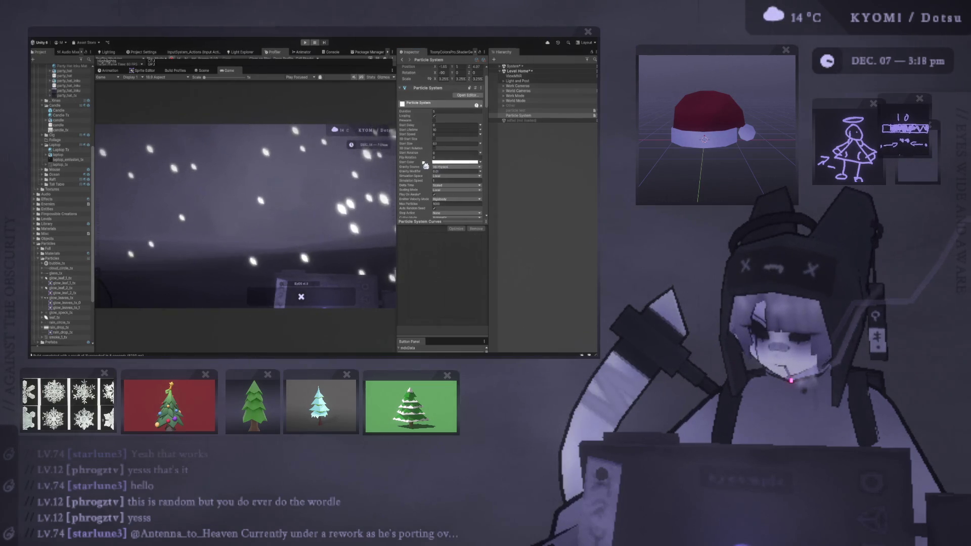
scroll(399, 167, down, 4)
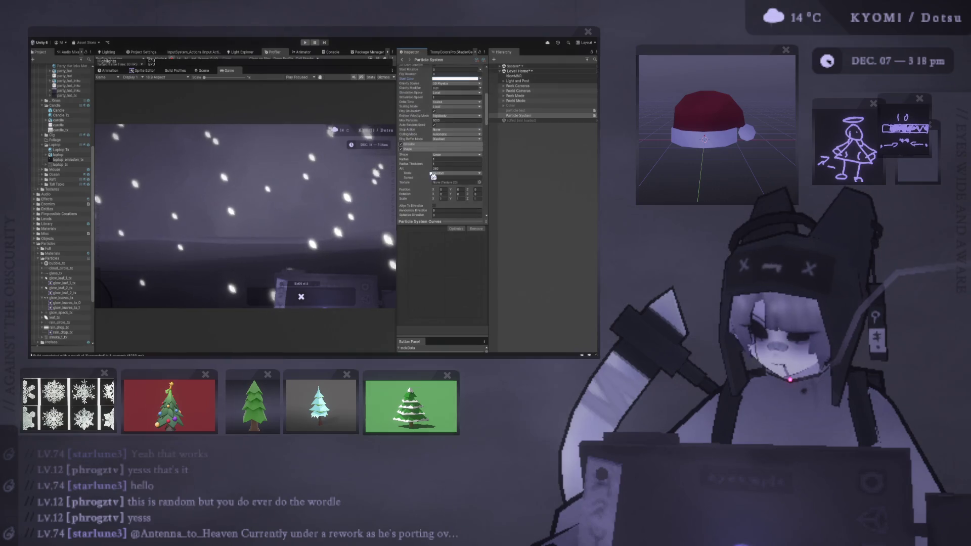
click(412, 149)
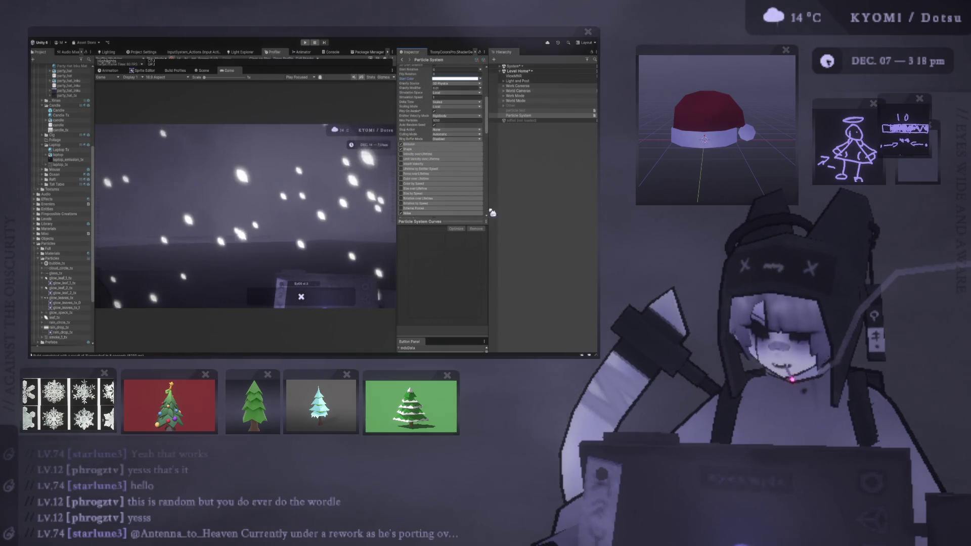
click(402, 179)
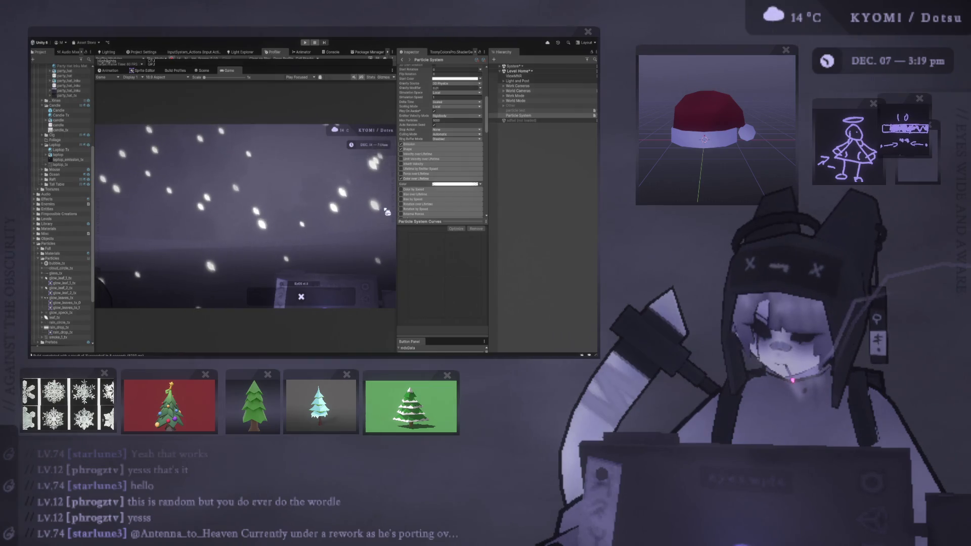
click(391, 192)
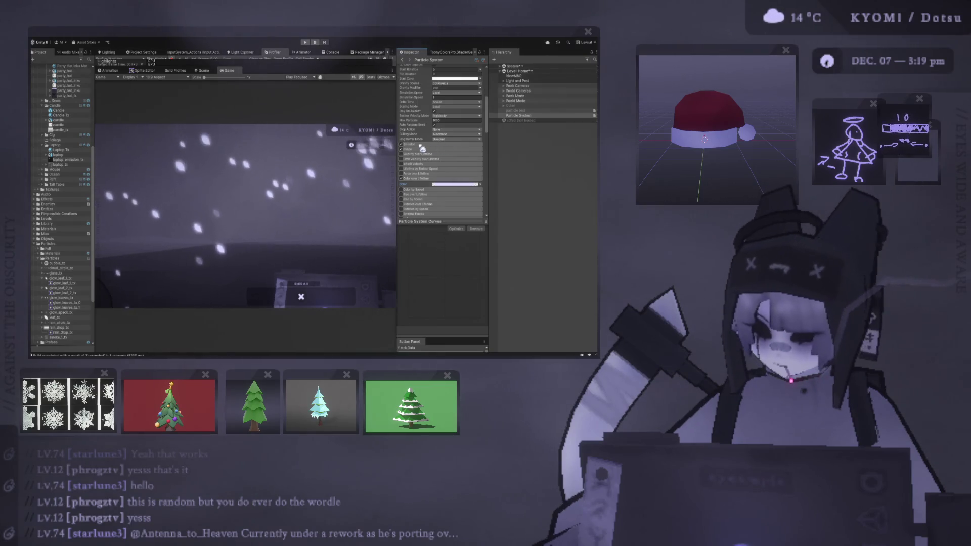
In the Scene view, set Start Size to 0.01 and orbit the camera toward the room
click(202, 71)
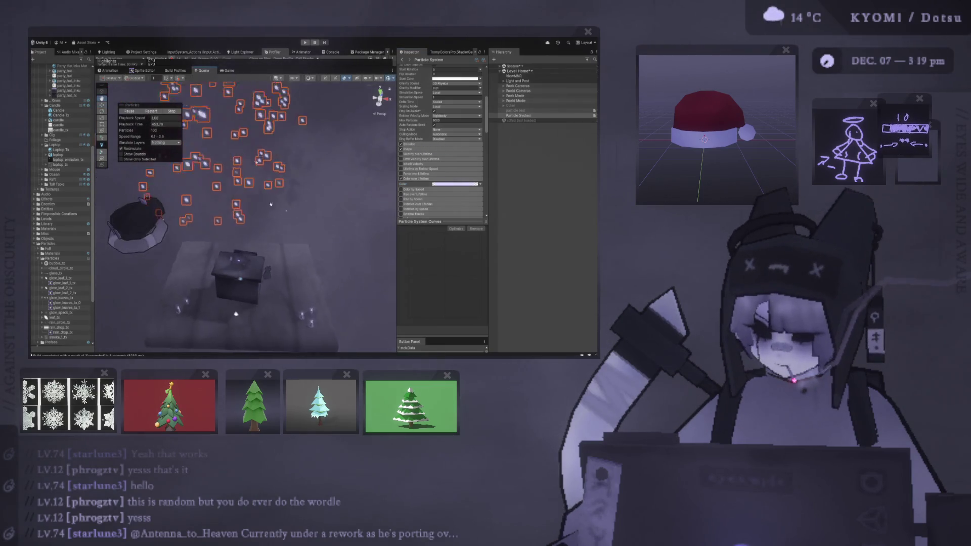
scroll(274, 202, down, 3)
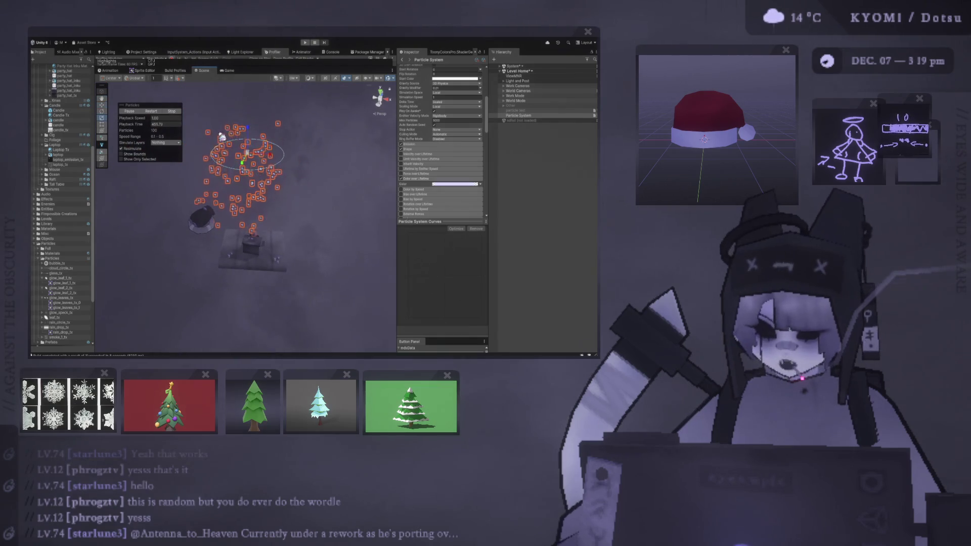
scroll(253, 168, up, 3)
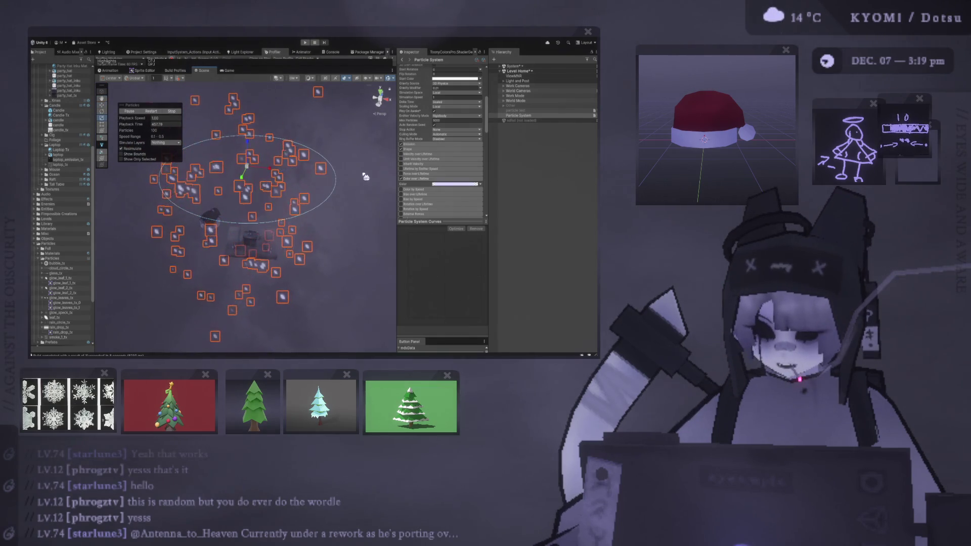
scroll(439, 170, up, 5)
scroll(439, 169, up, 1)
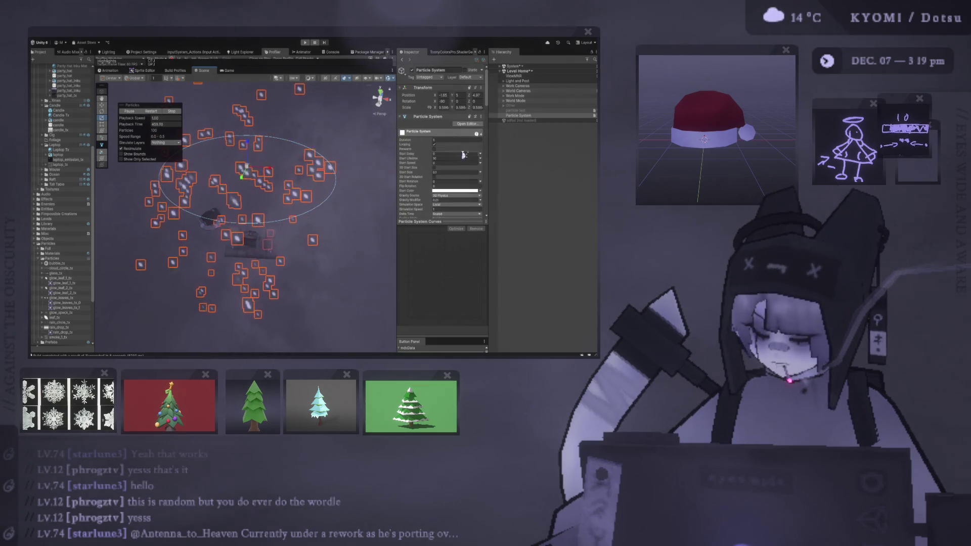
click(459, 173)
text(0.01)
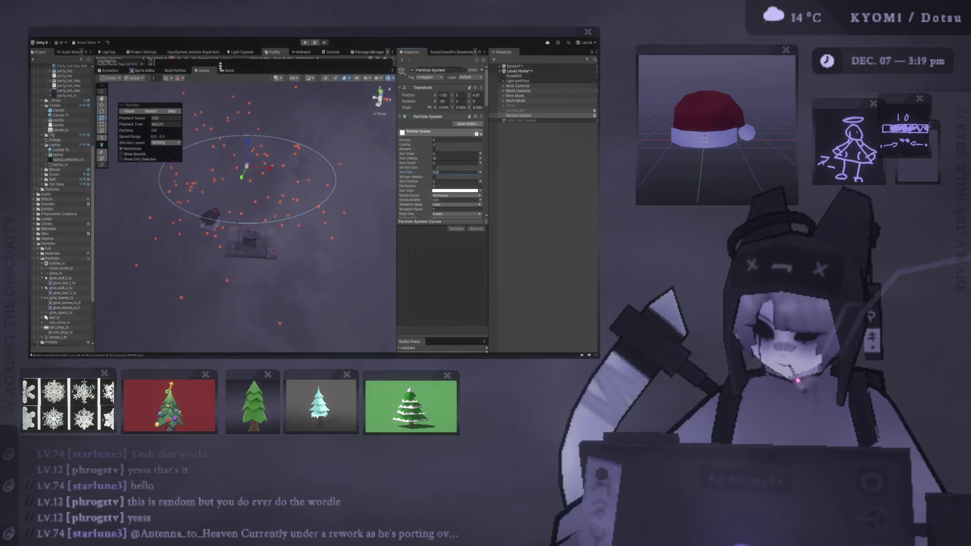
mouse_move(260, 126)
mouse_down()
mouse_move(288, 202)
mouse_move(278, 136)
mouse_move(283, 193)
mouse_up()
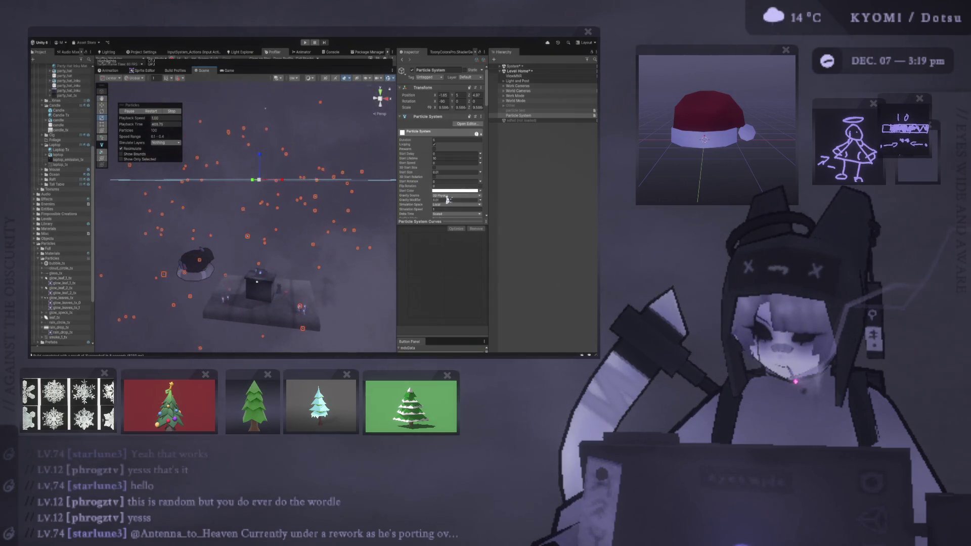
Lower the Noise module Strength to 0.01 and preview the falling snow in the Game view
scroll(440, 197, down, 10)
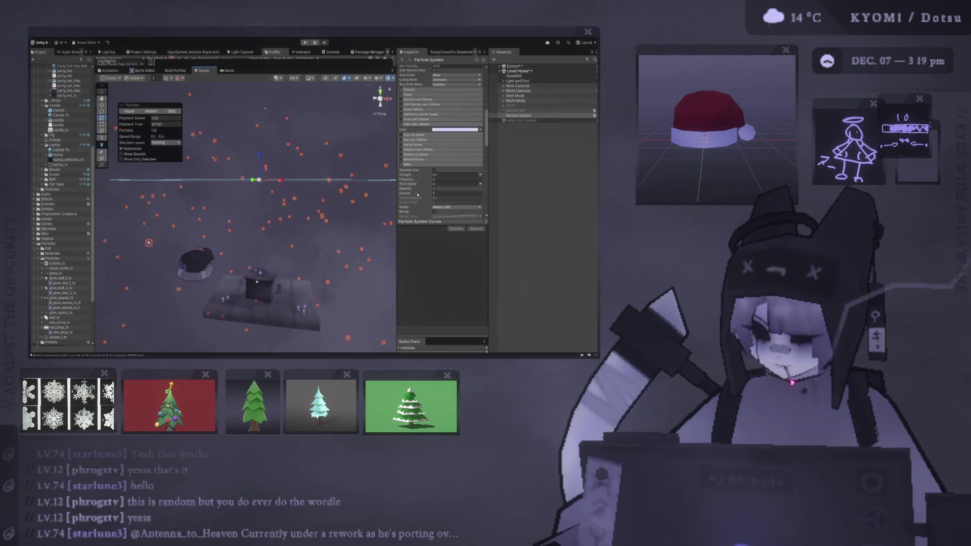
scroll(418, 194, down, 2)
scroll(425, 170, down, 2)
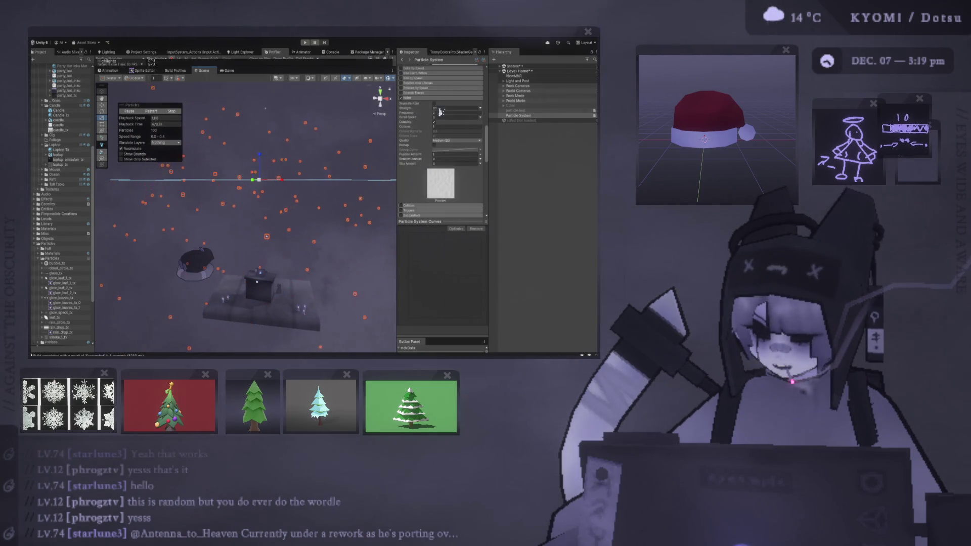
text(0)
key(Return)
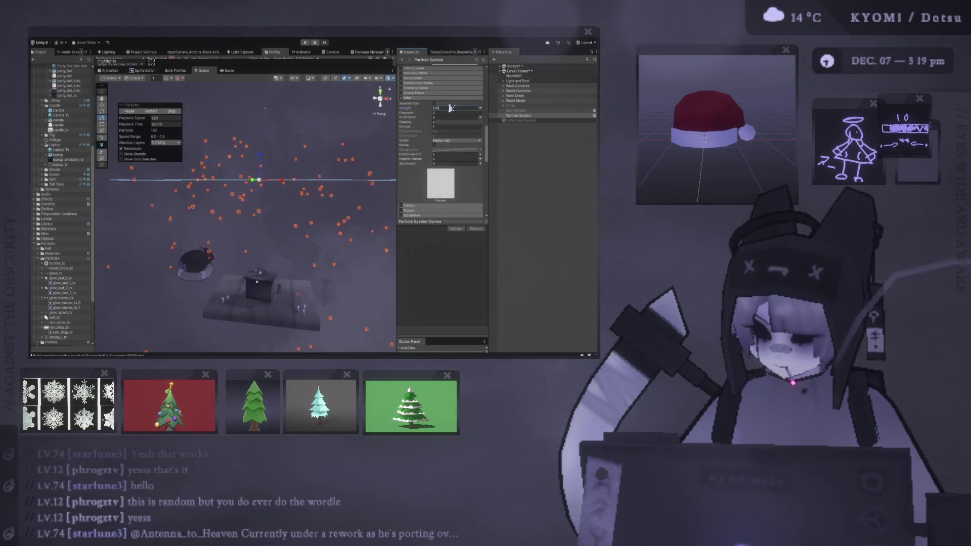
drag(450, 108, 450, 108)
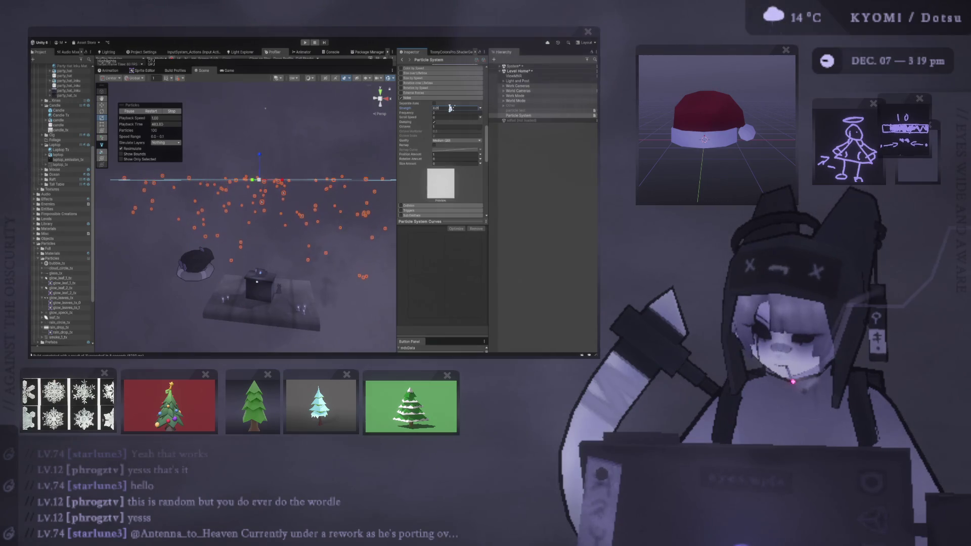
drag(451, 108, 450, 107)
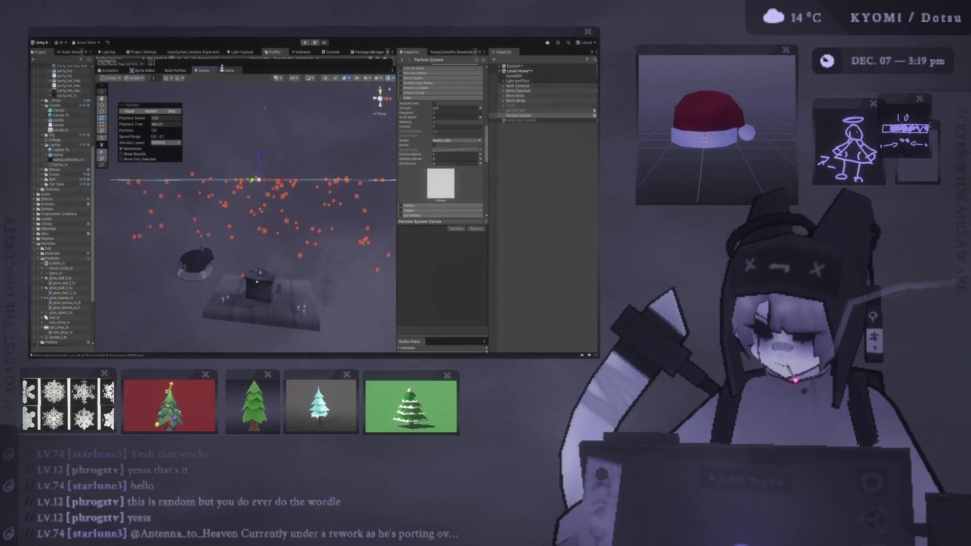
click(227, 71)
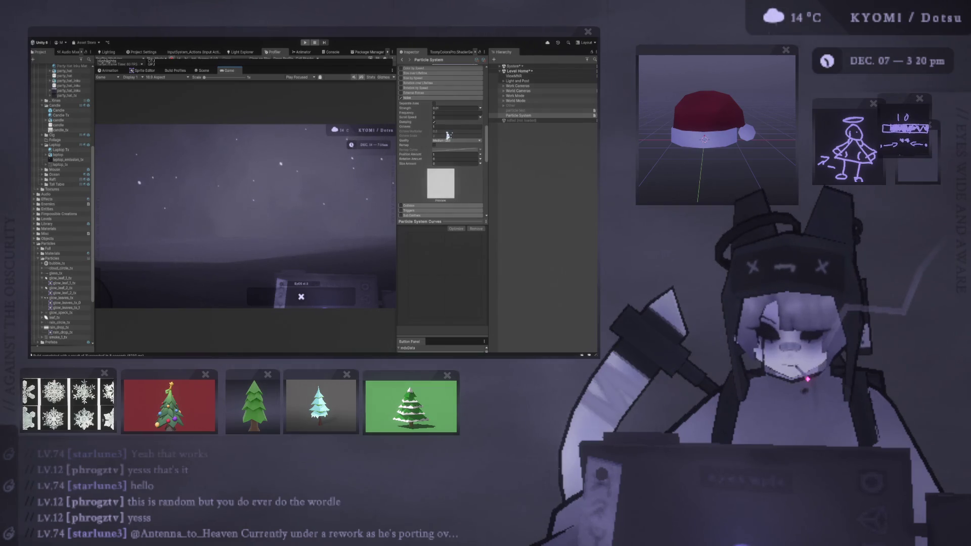
Retype the main module's Start Size through several trial values until the flakes are tiny but visible
scroll(446, 135, up, 10)
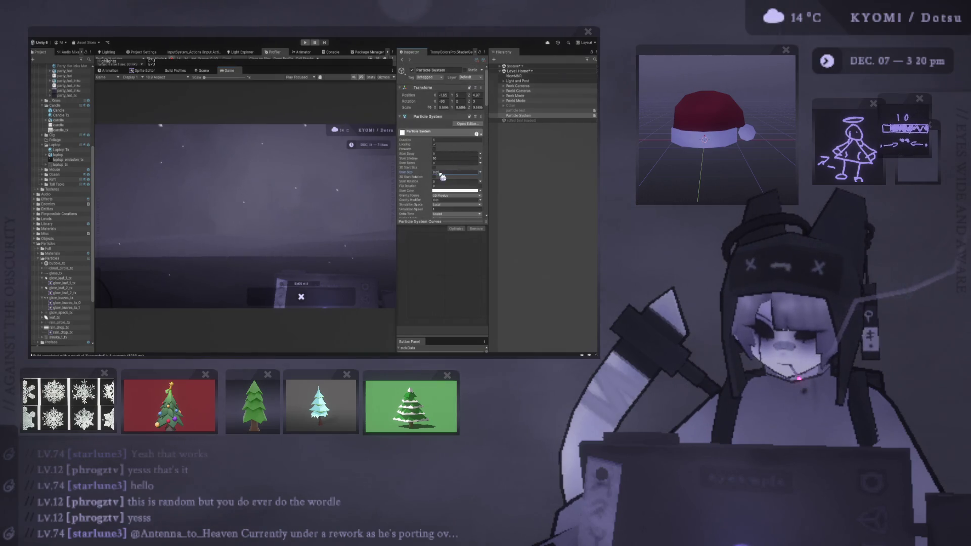
text(2)
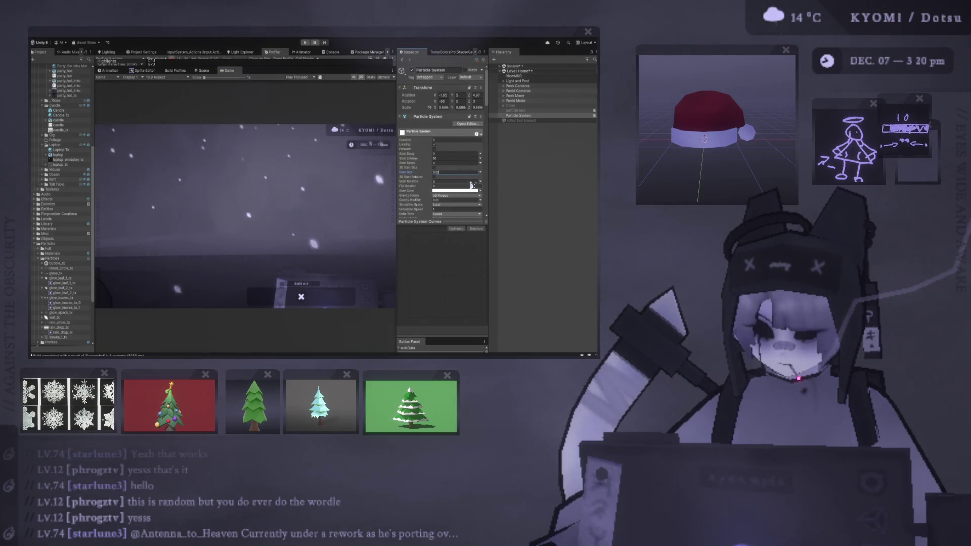
key(BackSpace)
text(15)
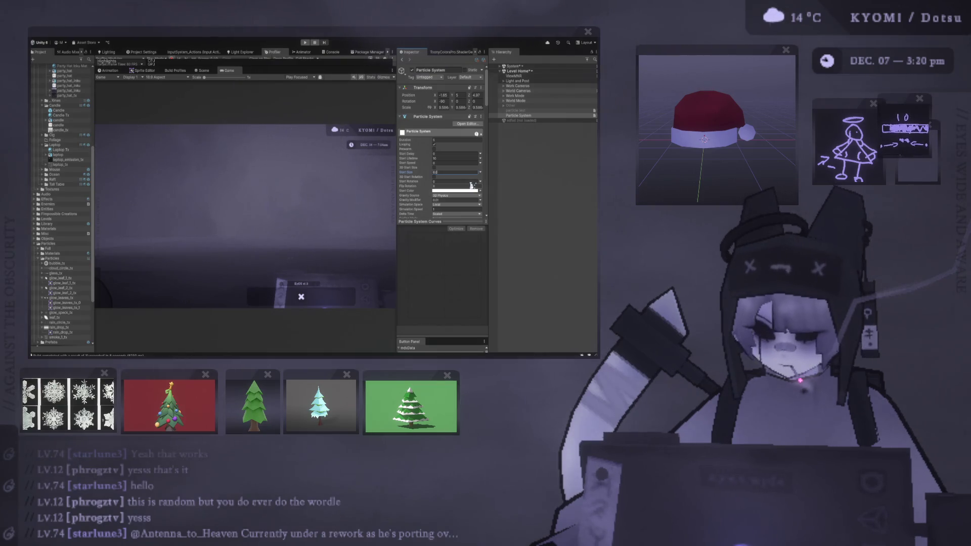
key(BackSpace)
key(BackSpace)
text(05)
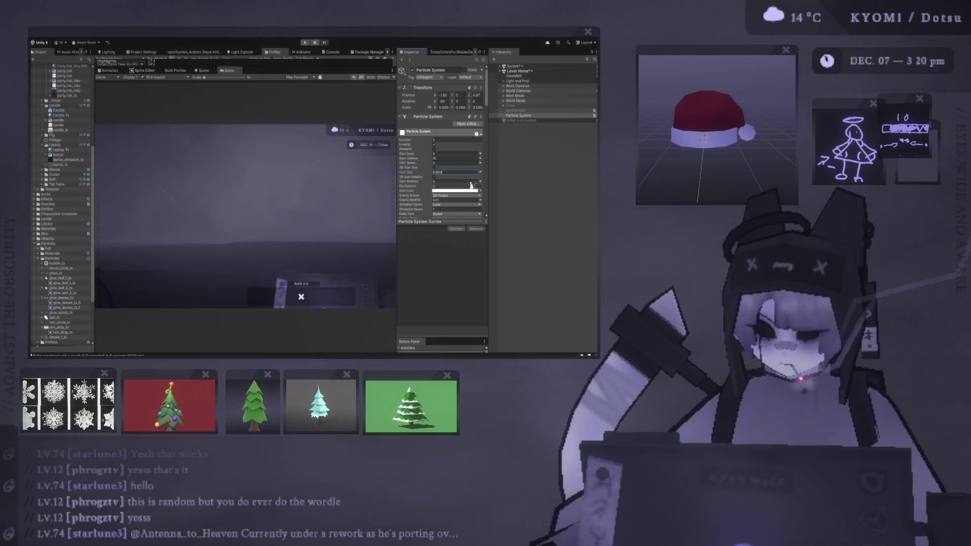
key(BackSpace)
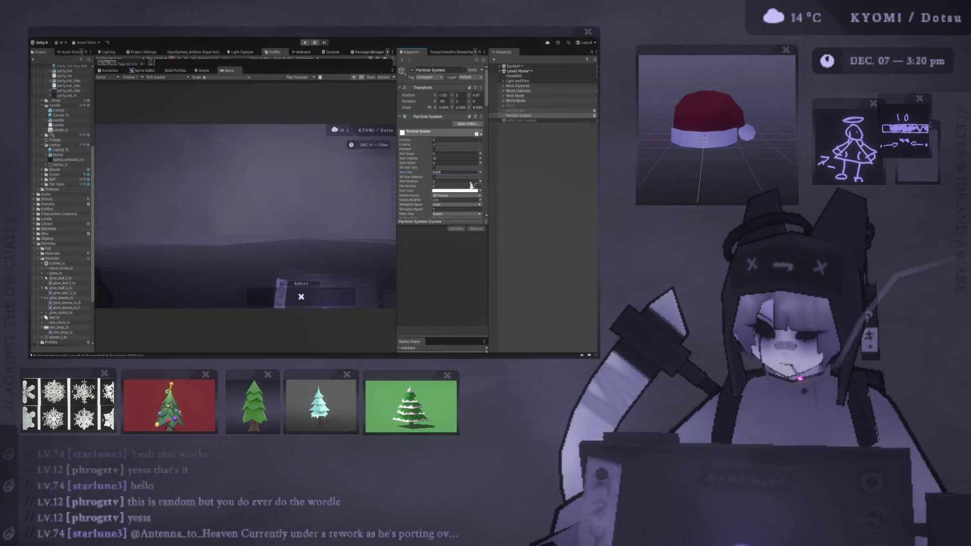
key(BackSpace)
key(BackSpace)
text(1)
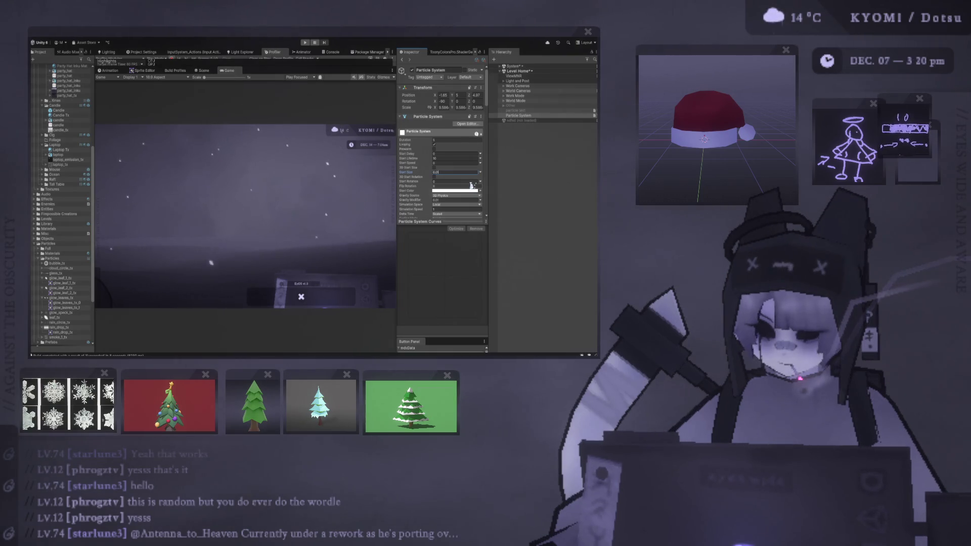
text(5)
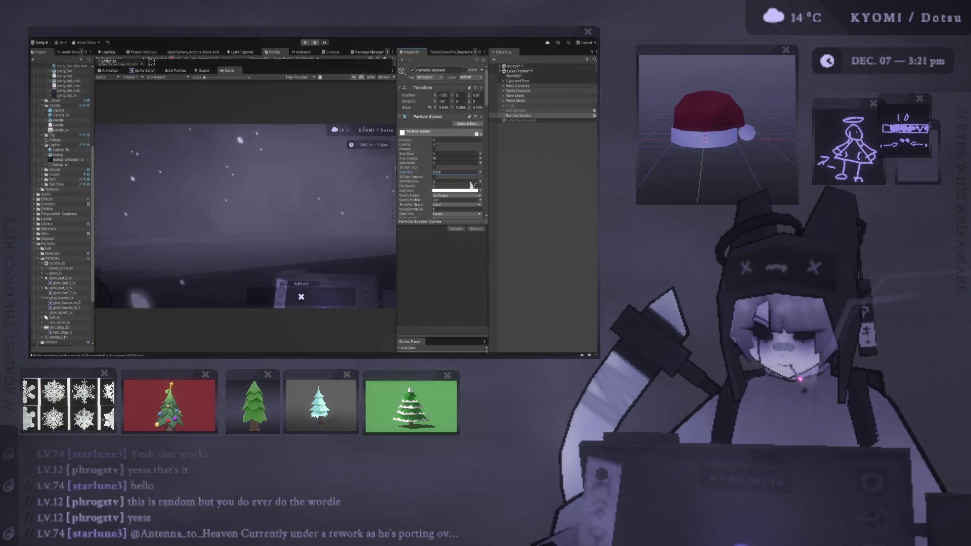
Collapse the Art folder and compare the snow in the Scene and Game views, ending in Scene
scroll(55, 152, up, 10)
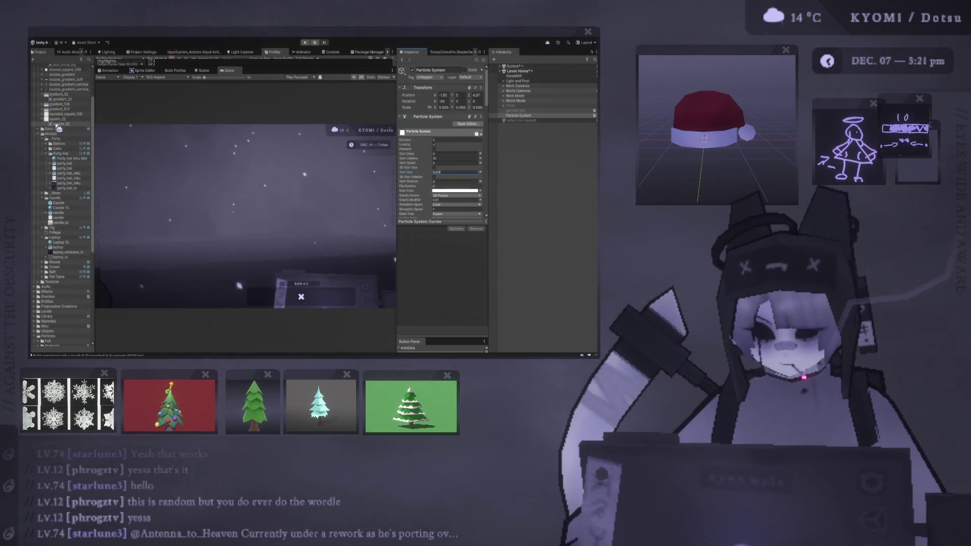
click(34, 82)
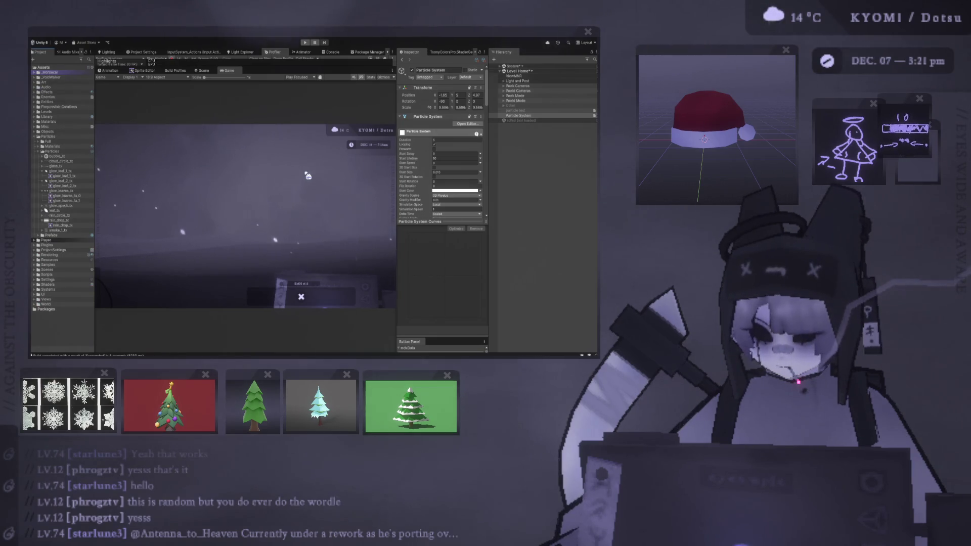
click(203, 70)
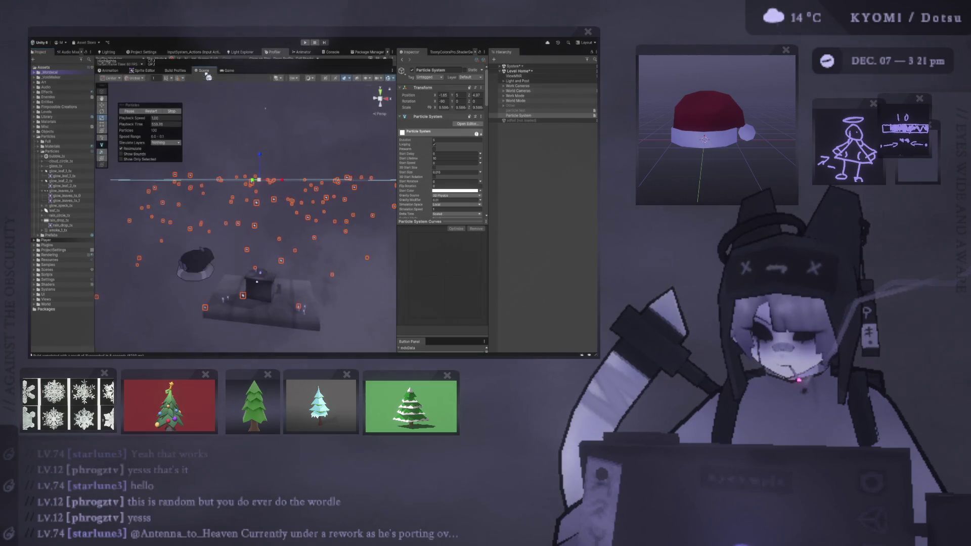
click(226, 70)
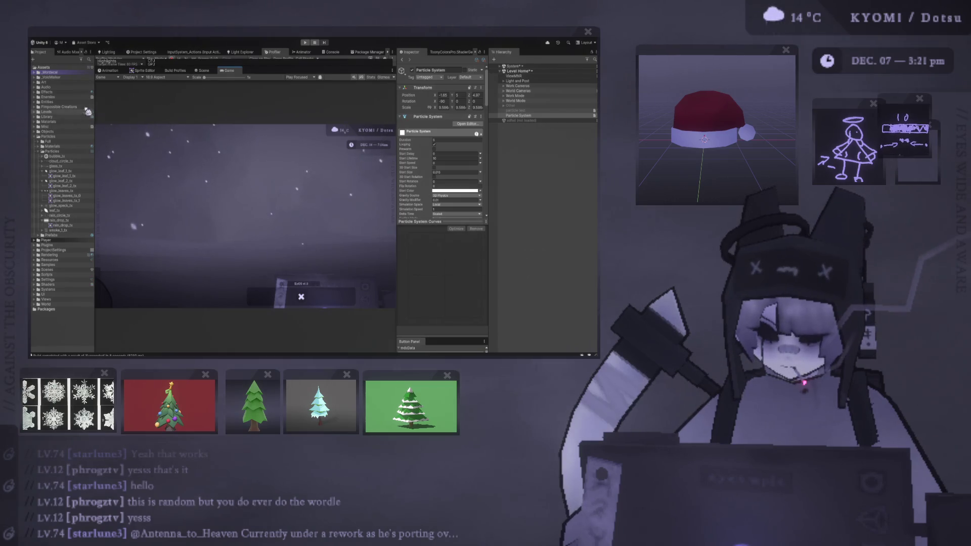
click(213, 71)
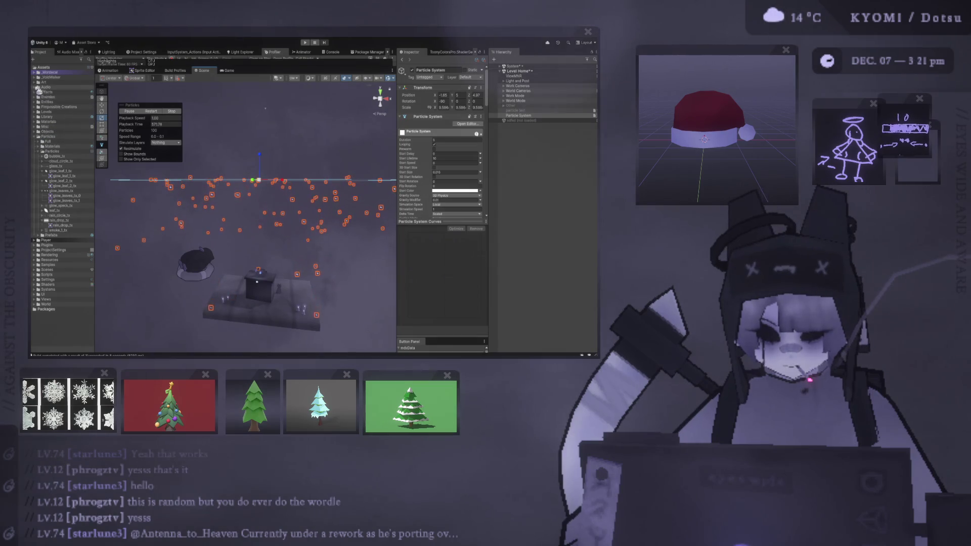
Expand Art > Models, open the _Xmas folder and select the xmas_tree model
click(35, 82)
click(40, 88)
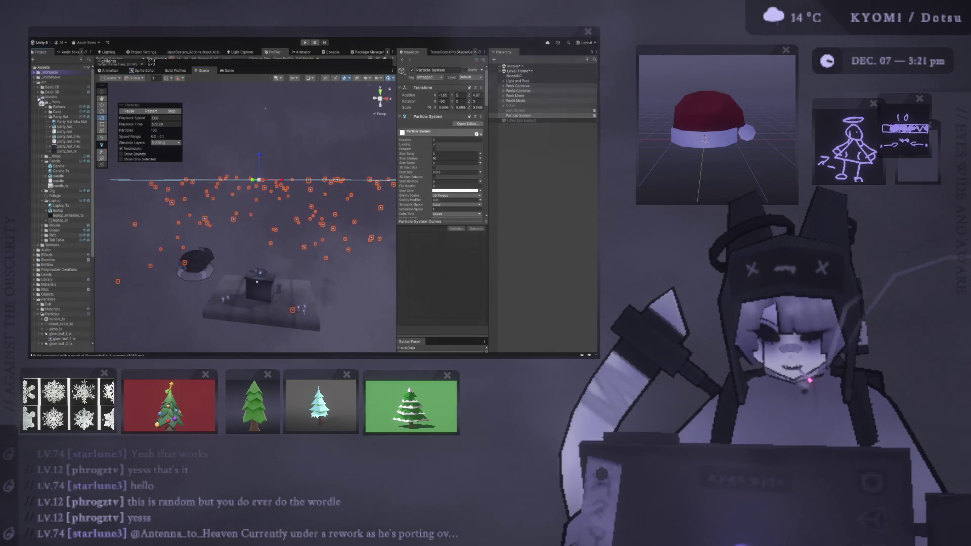
click(39, 98)
click(39, 97)
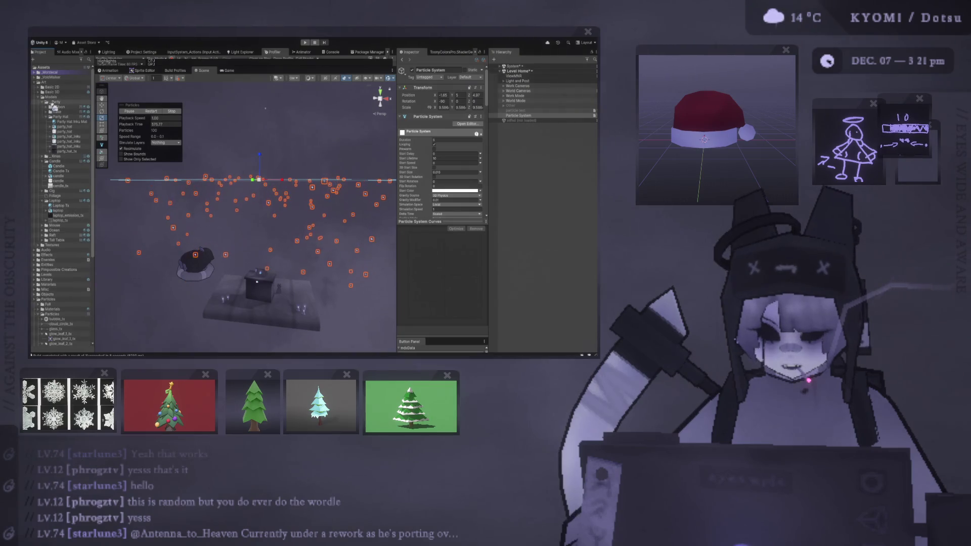
click(45, 112)
click(42, 152)
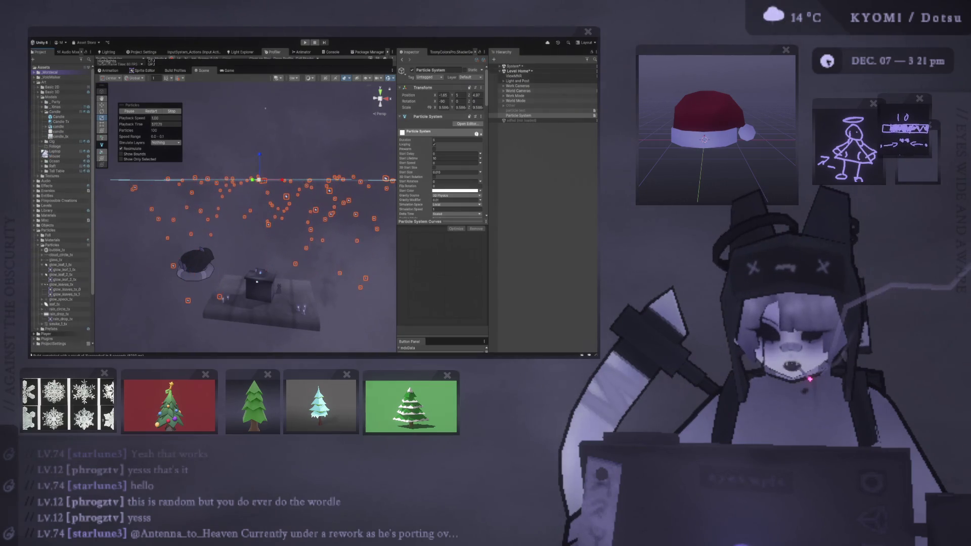
click(44, 112)
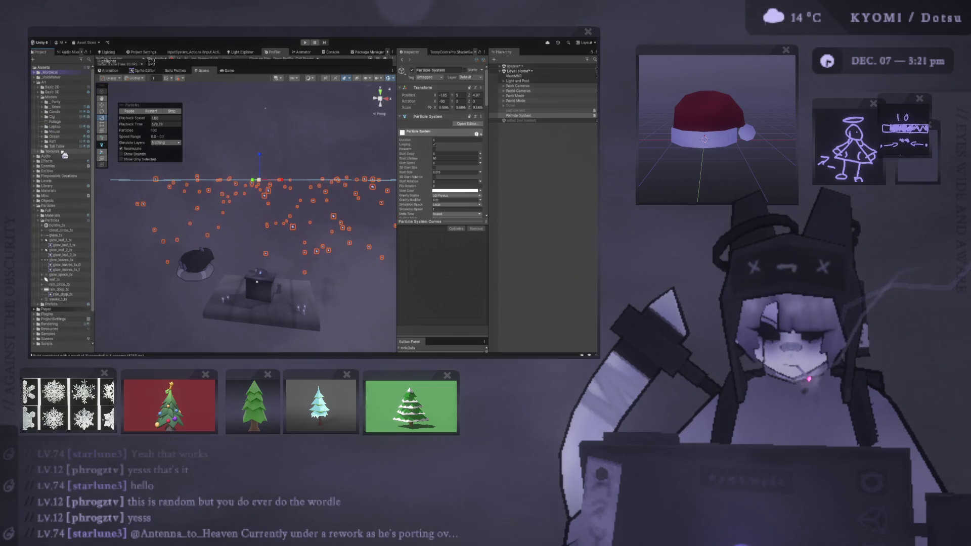
click(54, 107)
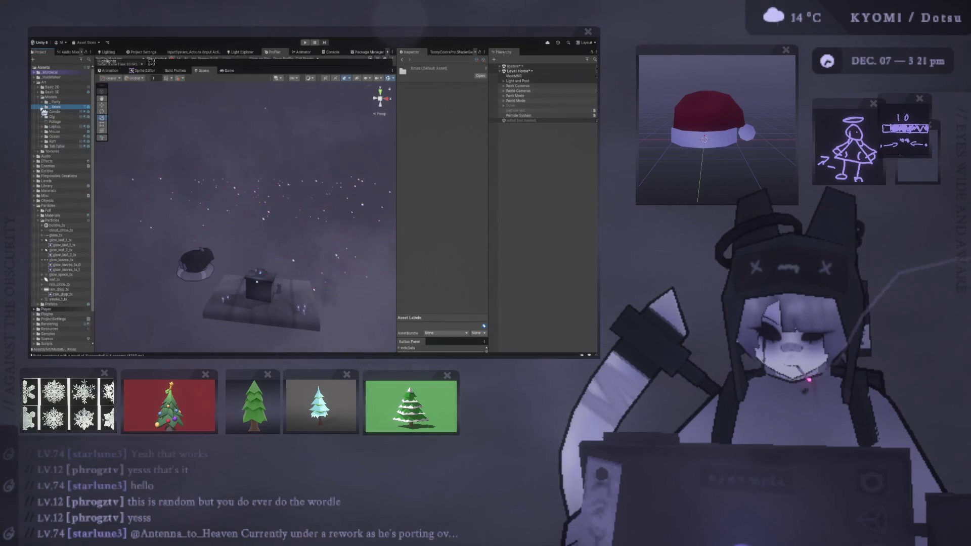
click(45, 107)
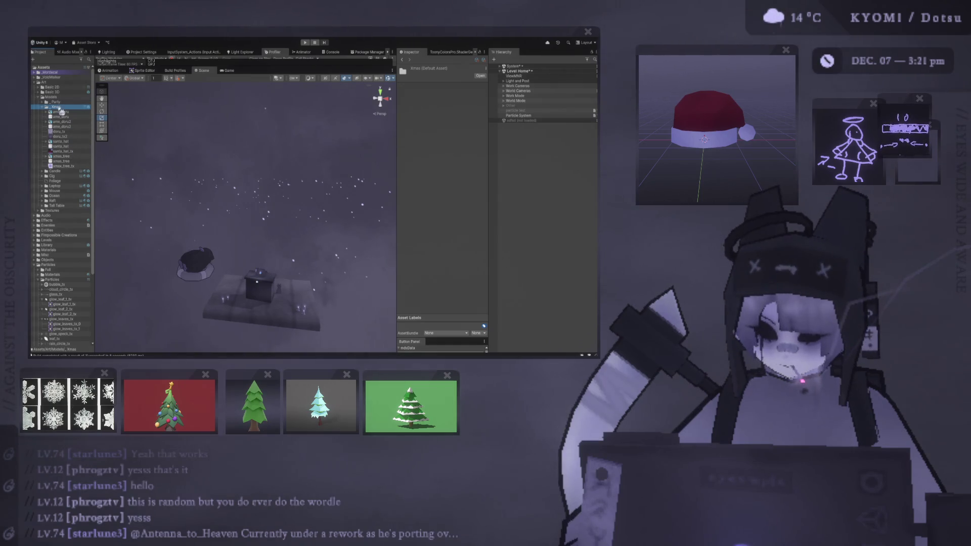
click(52, 141)
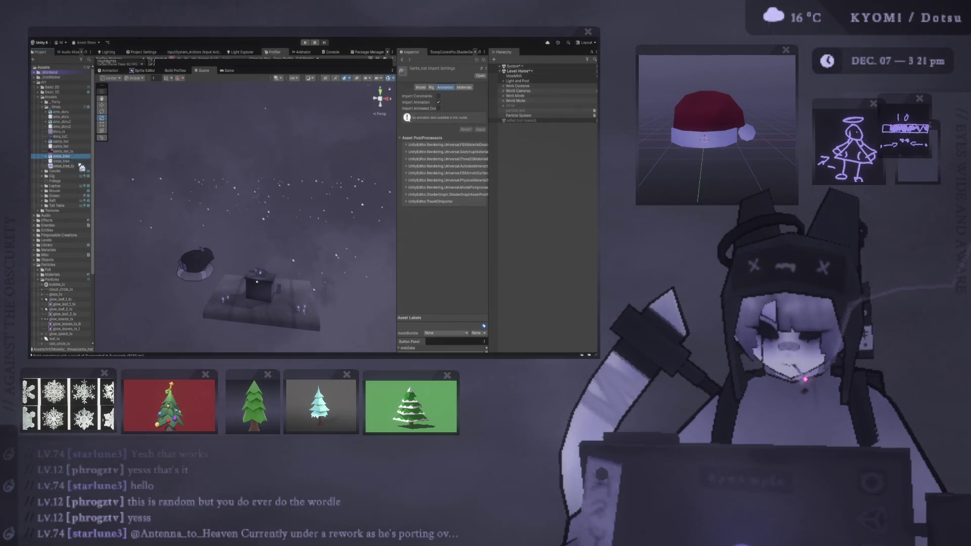
Place xmas_tree in the scene, deactivate Xmas Tree.001–.008, and frame the remaining Xmas Tree
mouse_move(81, 167)
mouse_down()
mouse_move(218, 213)
mouse_move(228, 202)
mouse_move(215, 221)
mouse_up()
scroll(136, 173, up, 3)
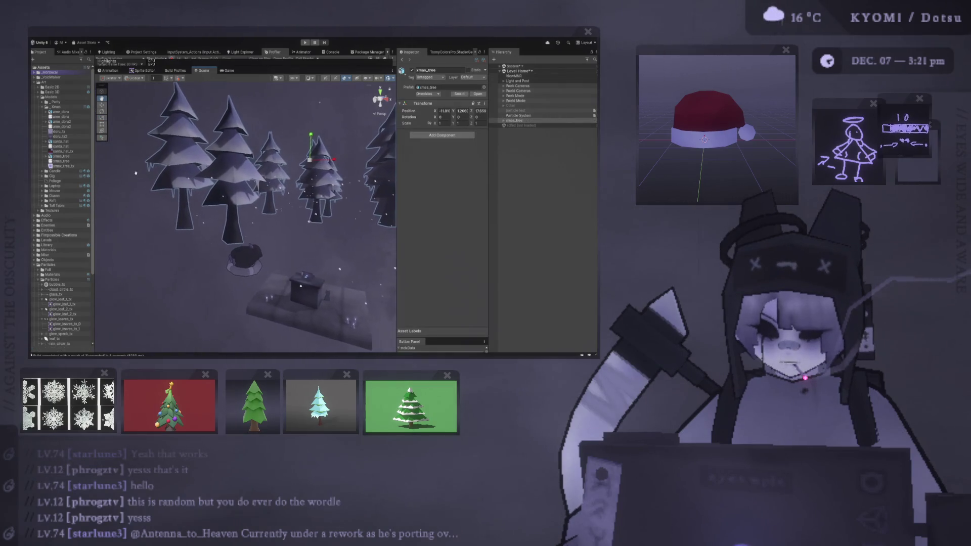
click(503, 120)
click(550, 136)
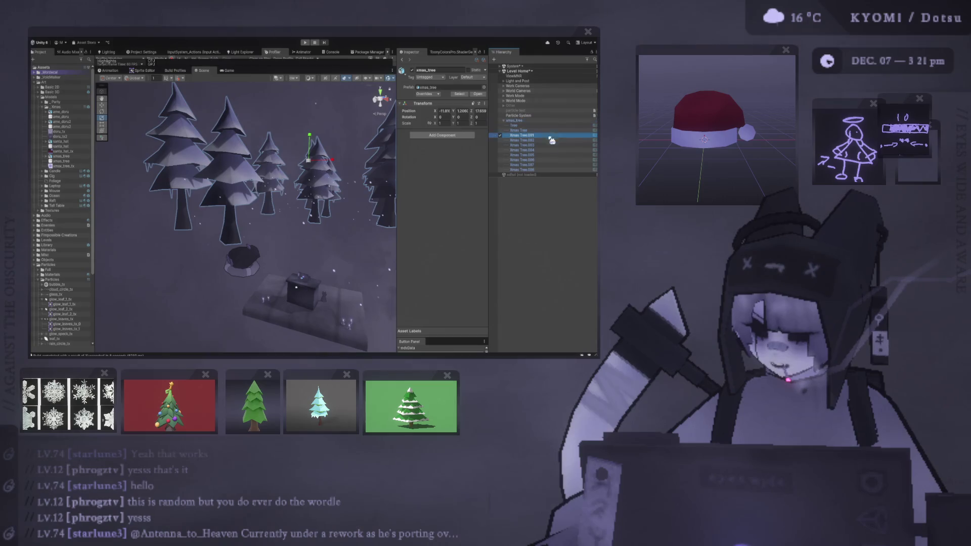
shift+click(522, 170)
key(alt+shift+a)
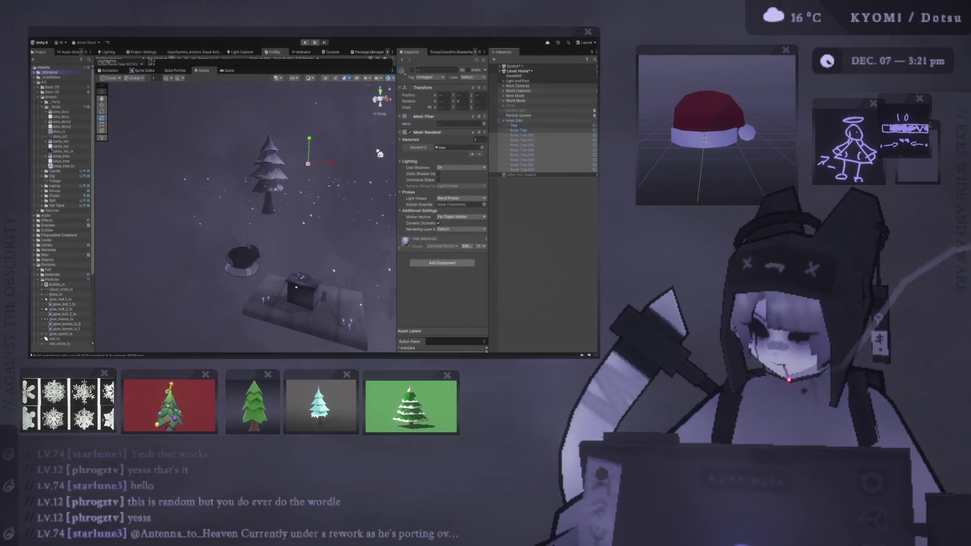
double_click(515, 130)
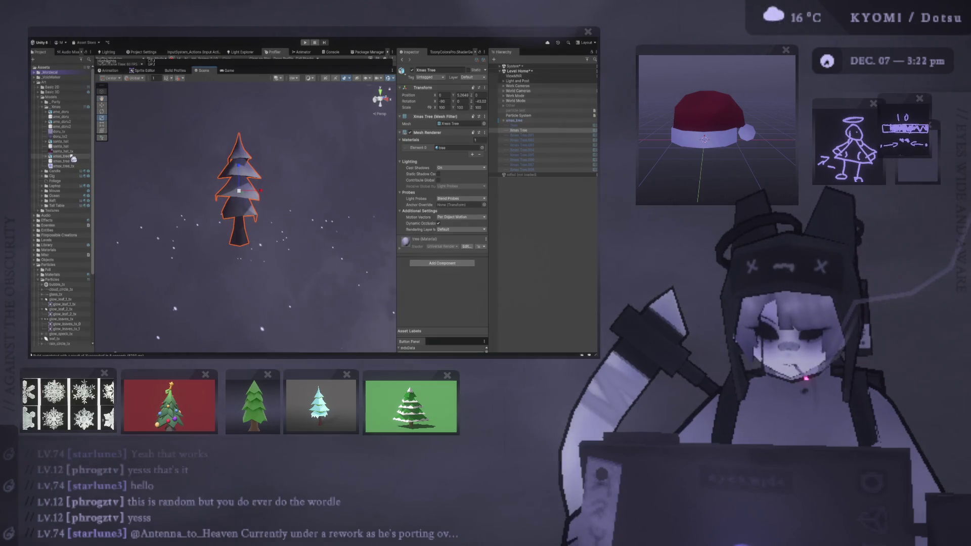
click(61, 107)
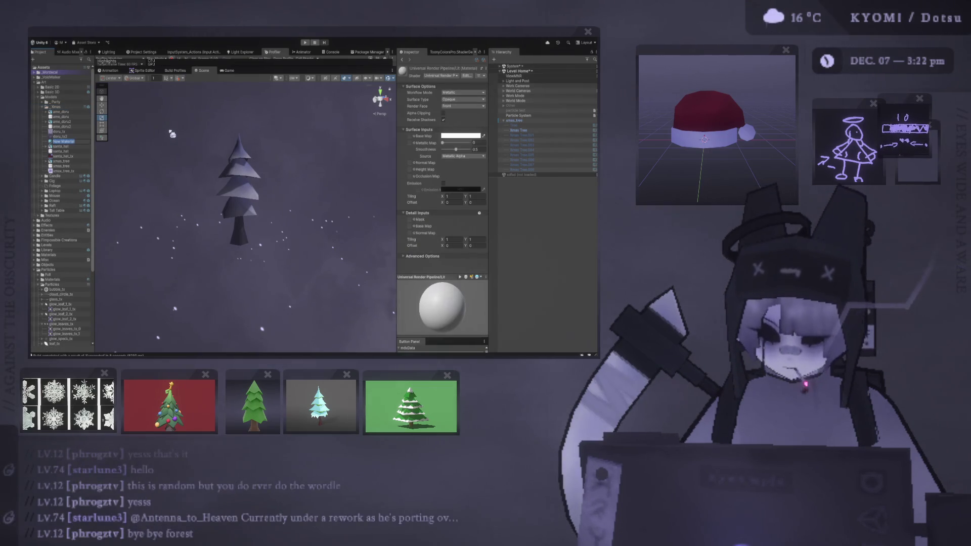
Name the new material 'Xmas Tree Mat', correcting the mistyped capital letter
text(Xmas T)
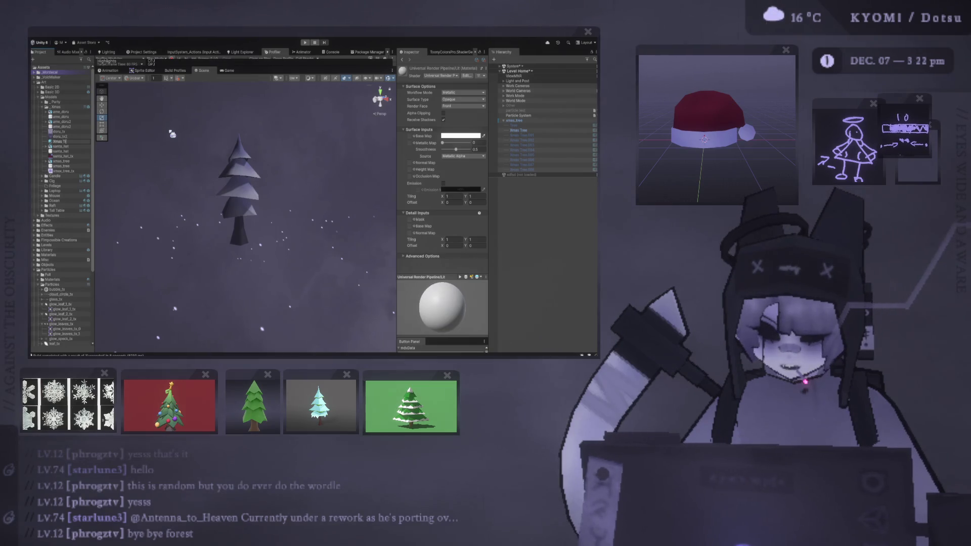
text(ree MAt)
key(Return)
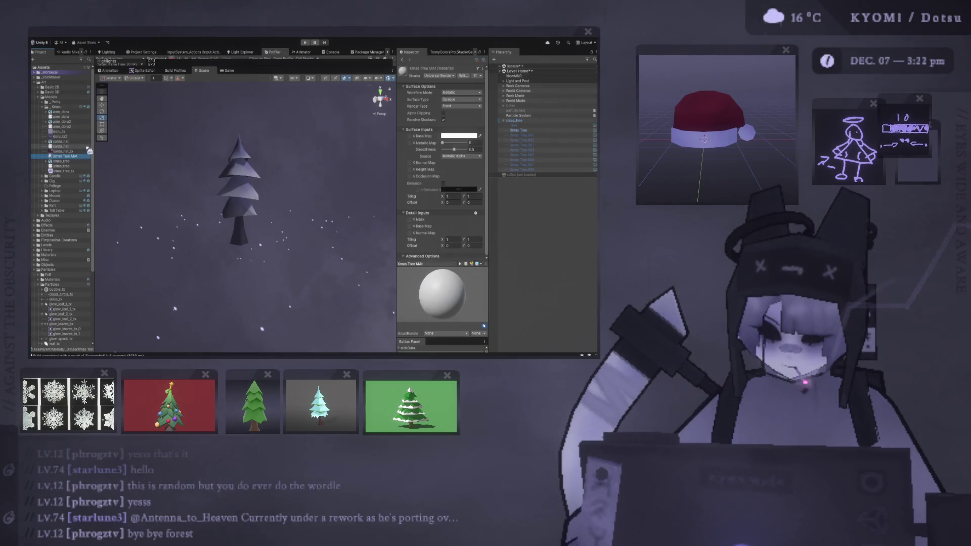
click(81, 157)
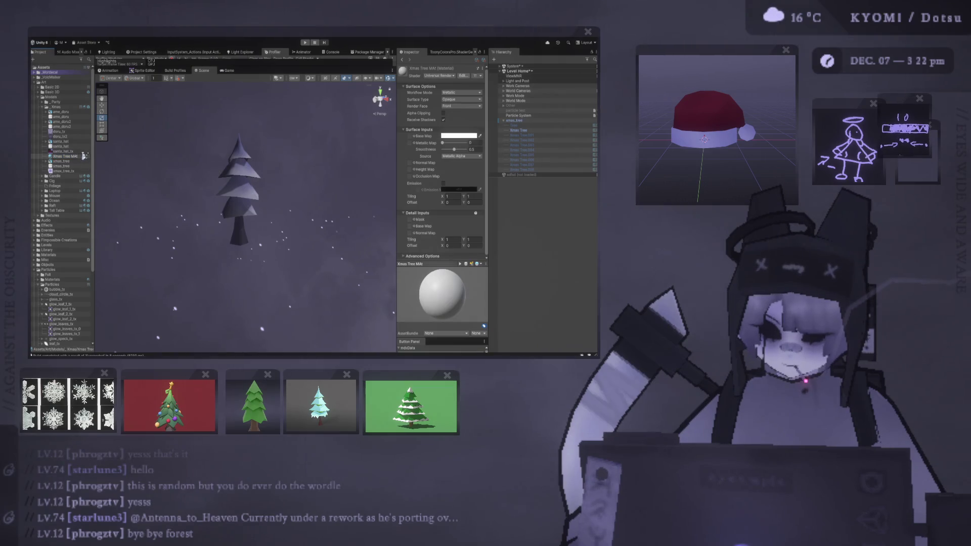
key(BackSpace)
key(BackSpace)
text(at)
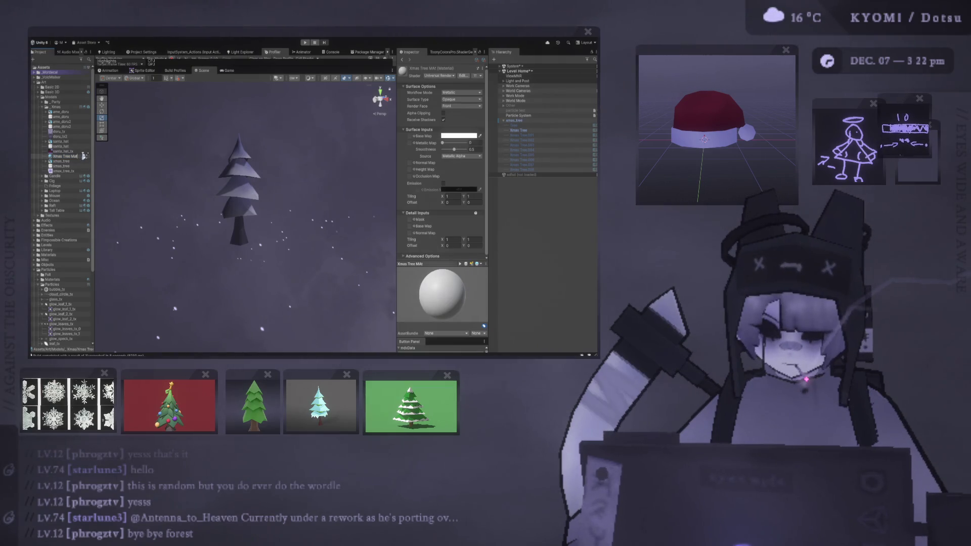
key(Return)
Assign Xmas Tree Mat to the tree's Mesh Renderer and switch it to the Toony Colors Pro 2 shader
drag(64, 160, 238, 178)
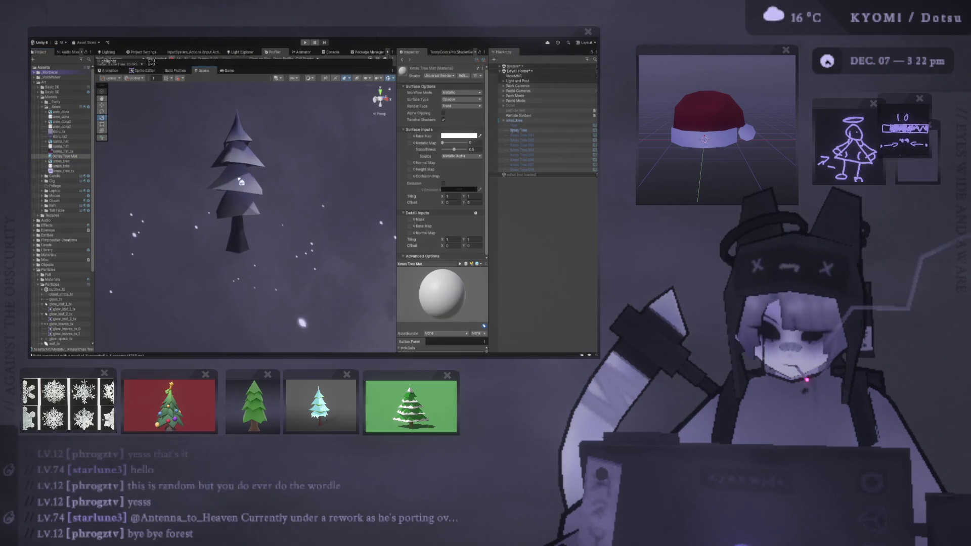
click(238, 177)
click(516, 130)
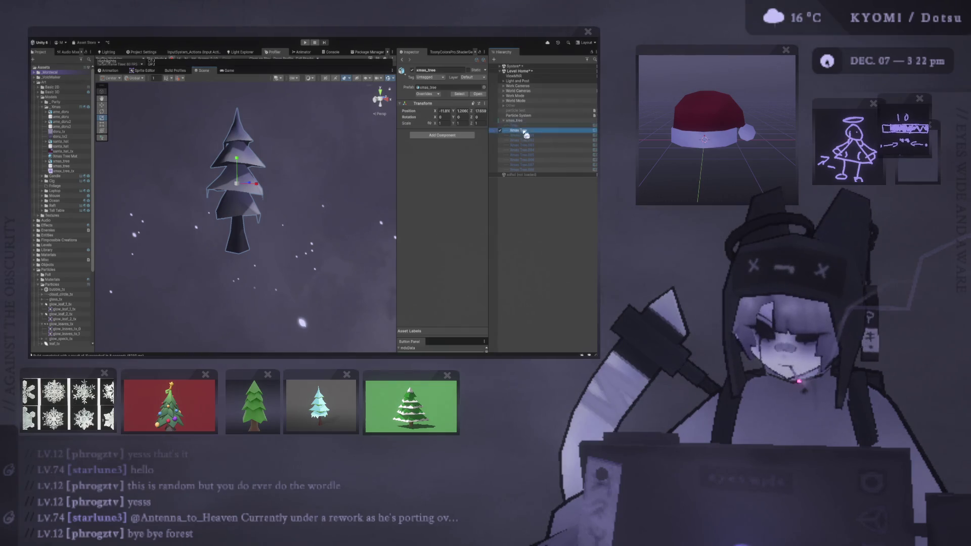
mouse_move(73, 159)
mouse_down()
mouse_move(526, 146)
mouse_move(457, 148)
mouse_up()
click(70, 157)
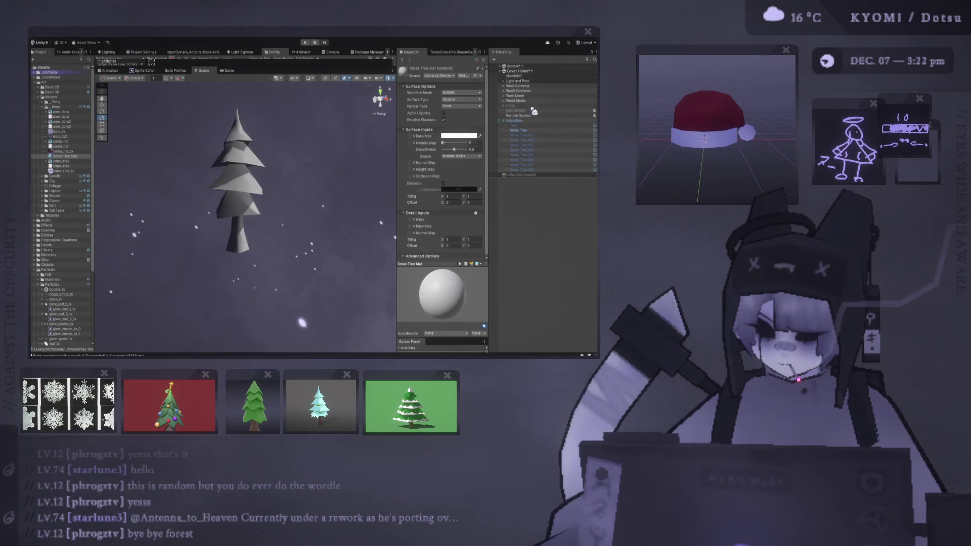
drag(534, 111, 440, 76)
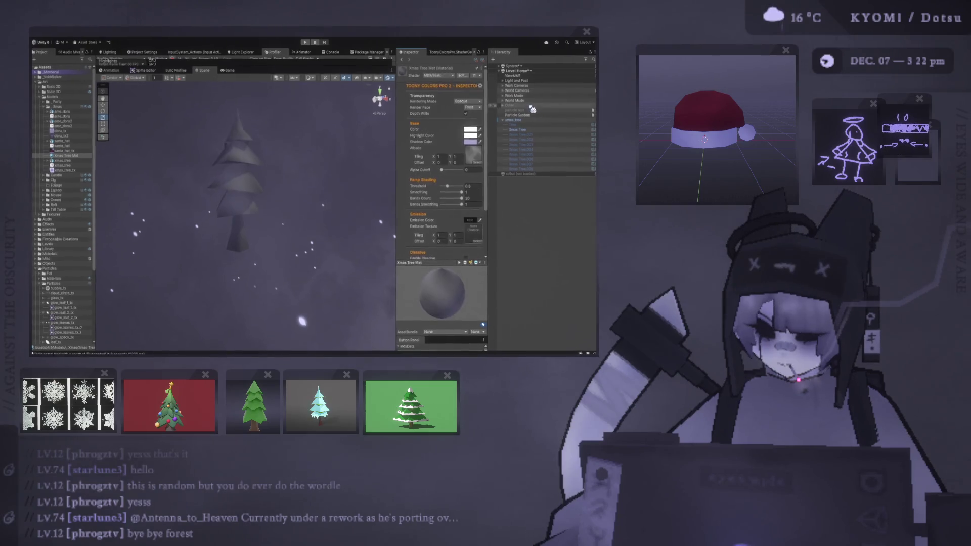
Set the tree texture to Point (no filter) filtering with no compression and apply the import settings
double_click(473, 156)
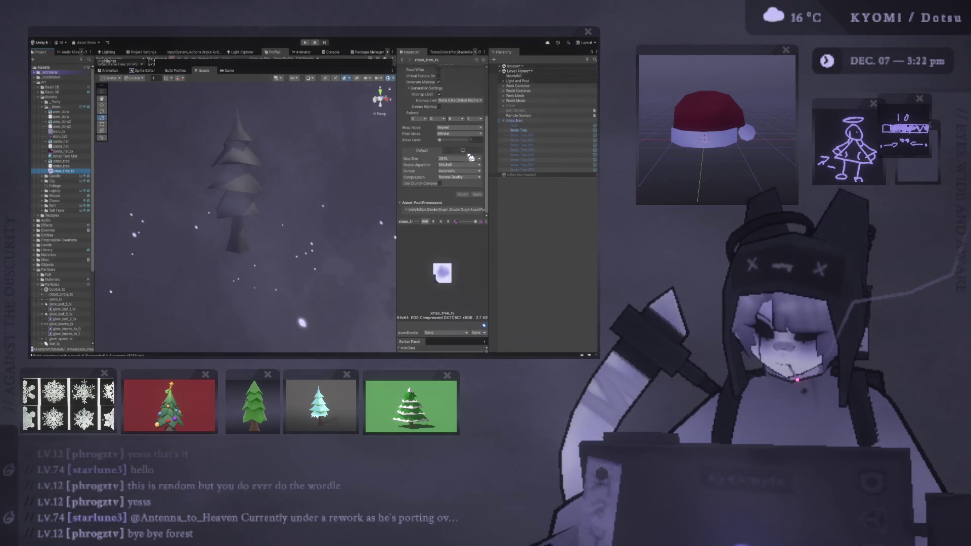
click(460, 134)
click(460, 140)
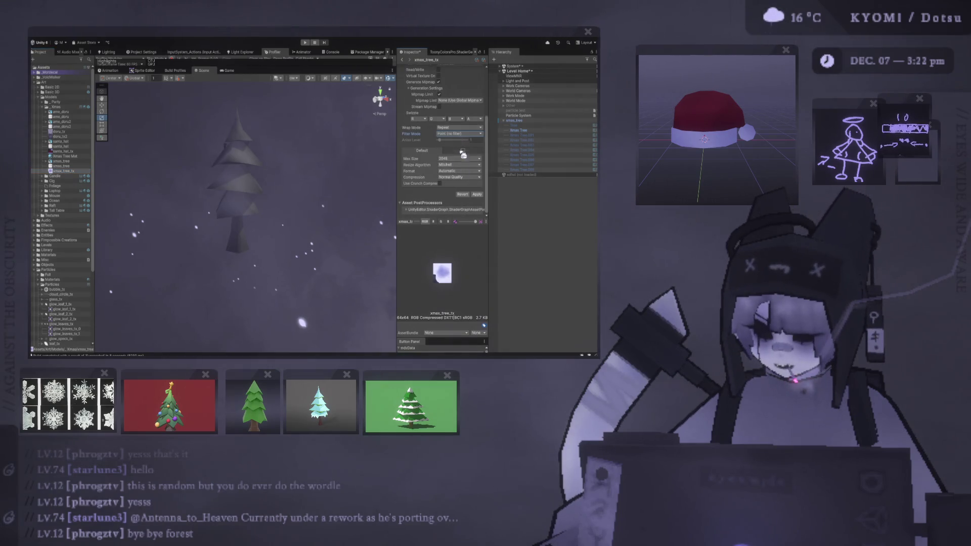
click(468, 186)
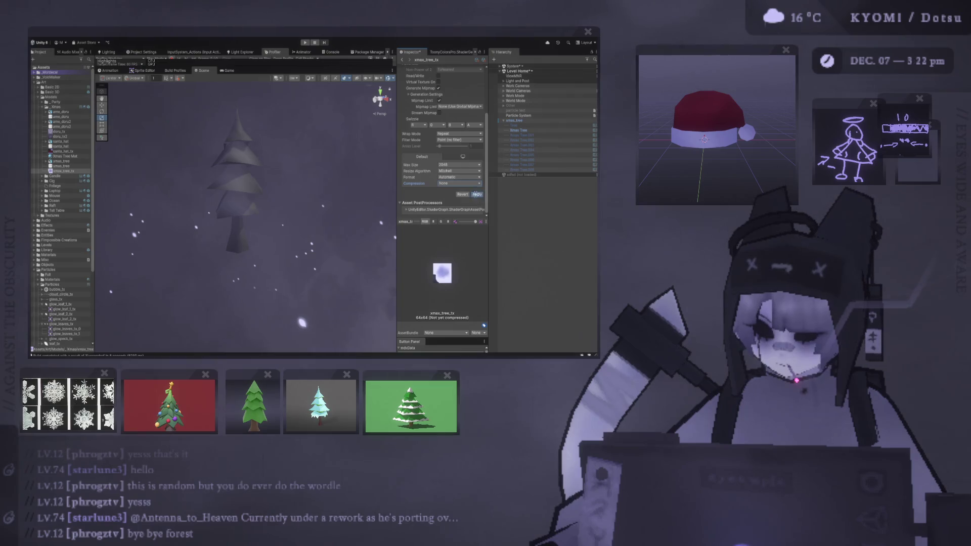
click(477, 194)
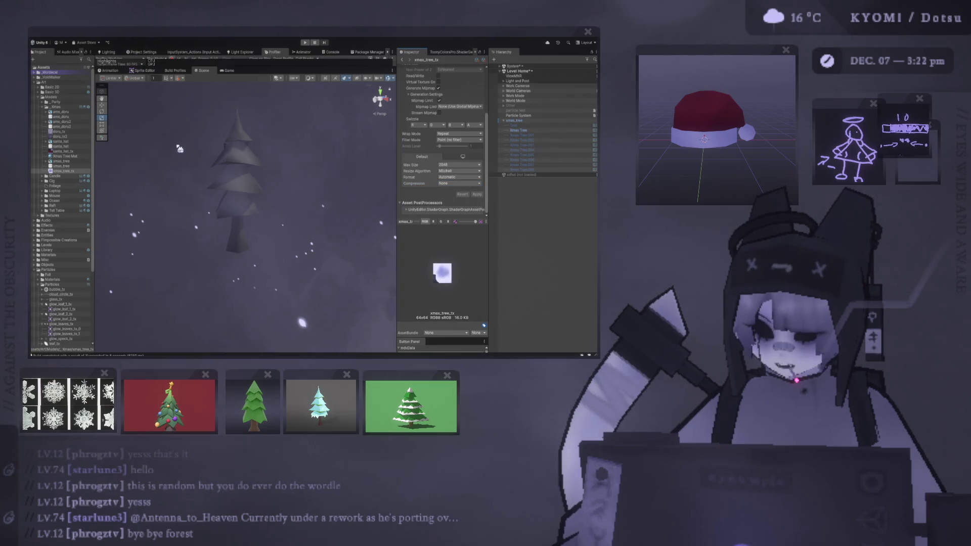
Use the tree texture as Xmas Tree Mat's albedo and select the Xmas Tree in the scene
click(68, 156)
drag(63, 171, 476, 104)
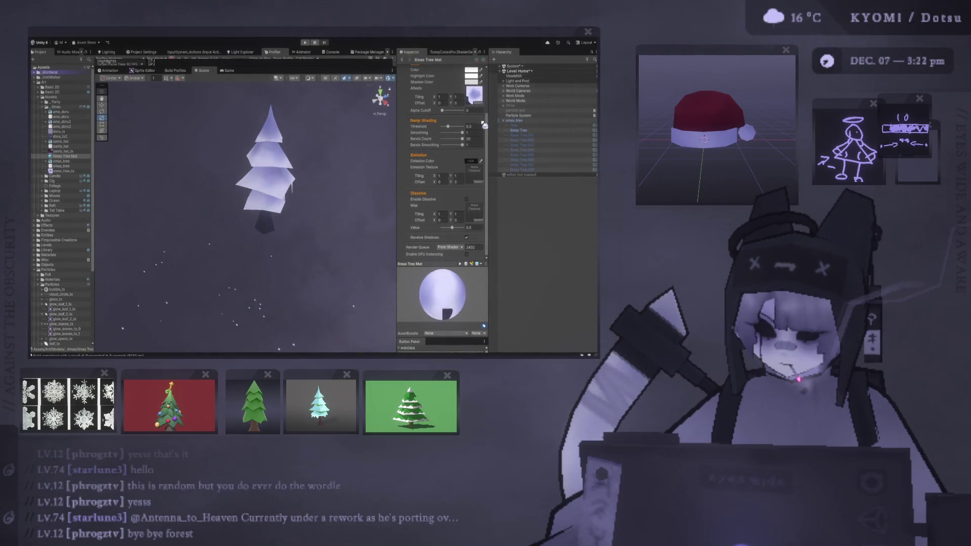
mouse_move(363, 140)
mouse_down()
mouse_move(279, 162)
mouse_move(307, 141)
mouse_move(264, 165)
mouse_move(248, 151)
mouse_move(272, 136)
mouse_move(265, 203)
mouse_move(232, 173)
mouse_move(243, 152)
mouse_move(256, 169)
mouse_move(238, 237)
mouse_move(234, 213)
mouse_move(159, 177)
mouse_up()
click(240, 181)
click(245, 153)
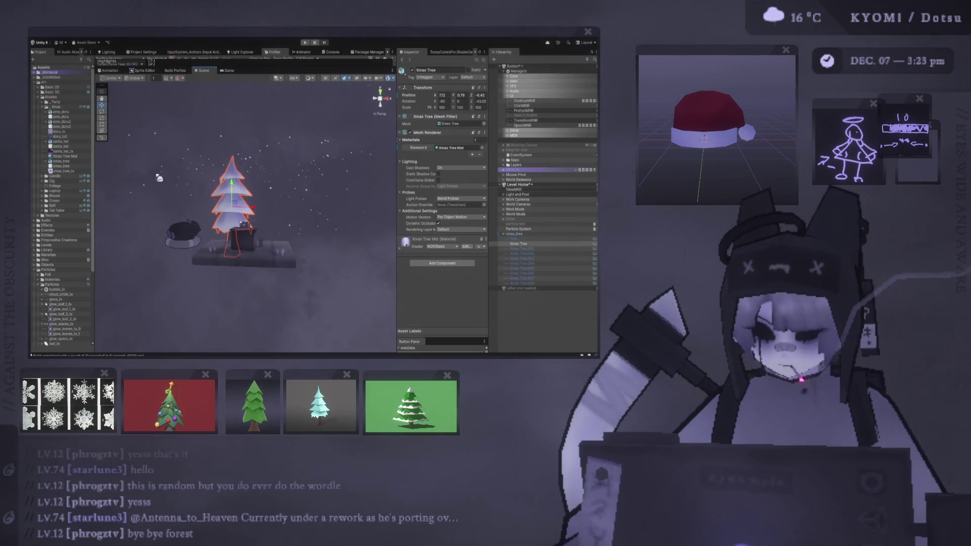
Scale the Xmas Tree to about 65%, shift it left along X, and preview it in Game view
click(102, 118)
drag(236, 210, 117, 128)
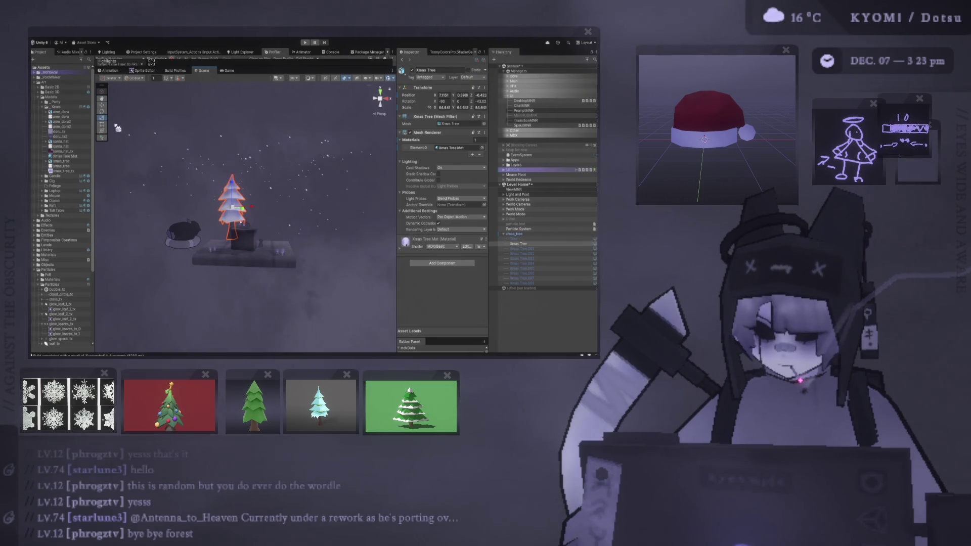
drag(253, 212, 240, 87)
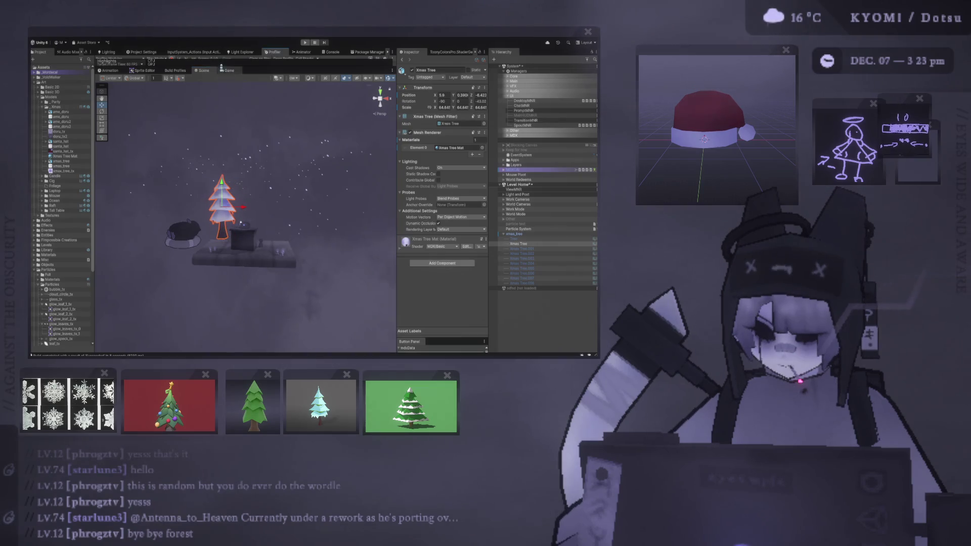
click(227, 70)
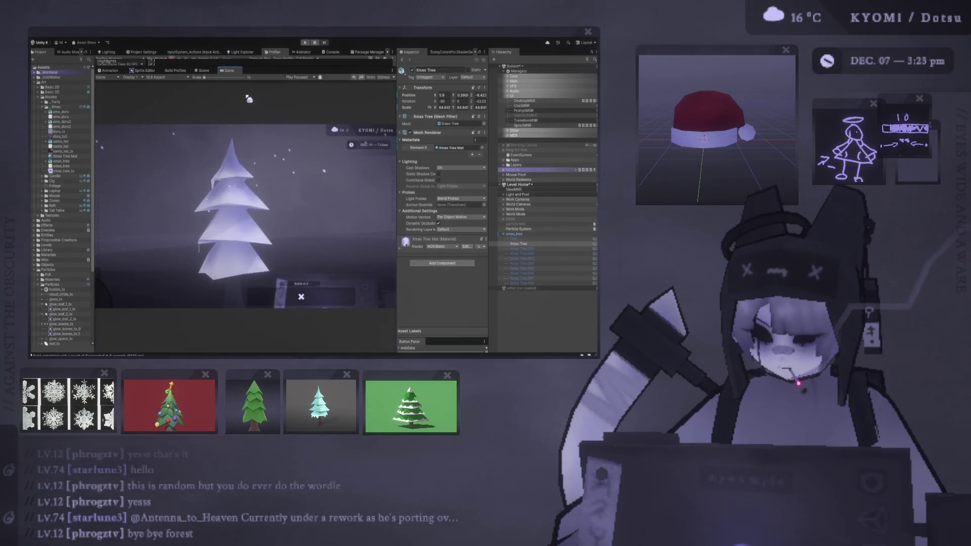
Move the tree further left and forward, checking its spot through the game camera
click(203, 72)
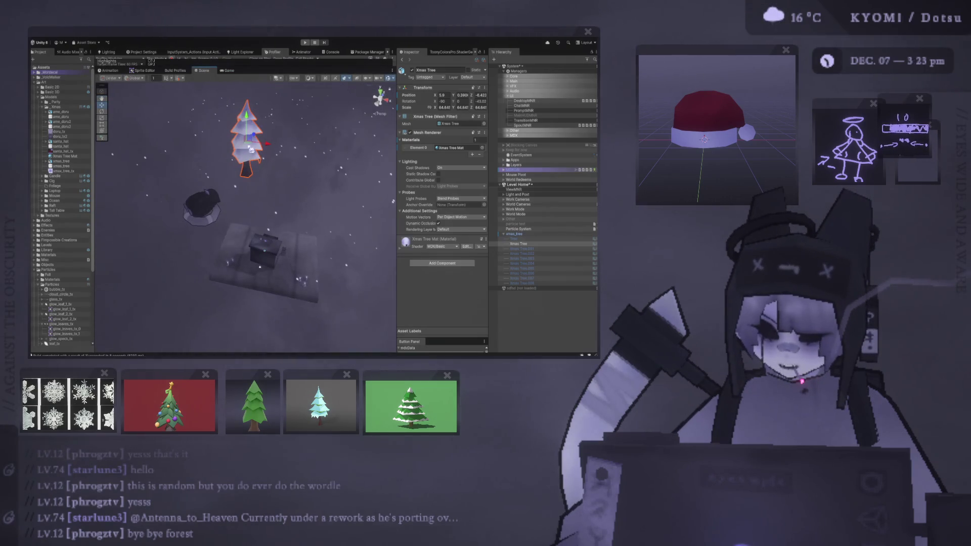
drag(252, 150, 222, 129)
click(228, 70)
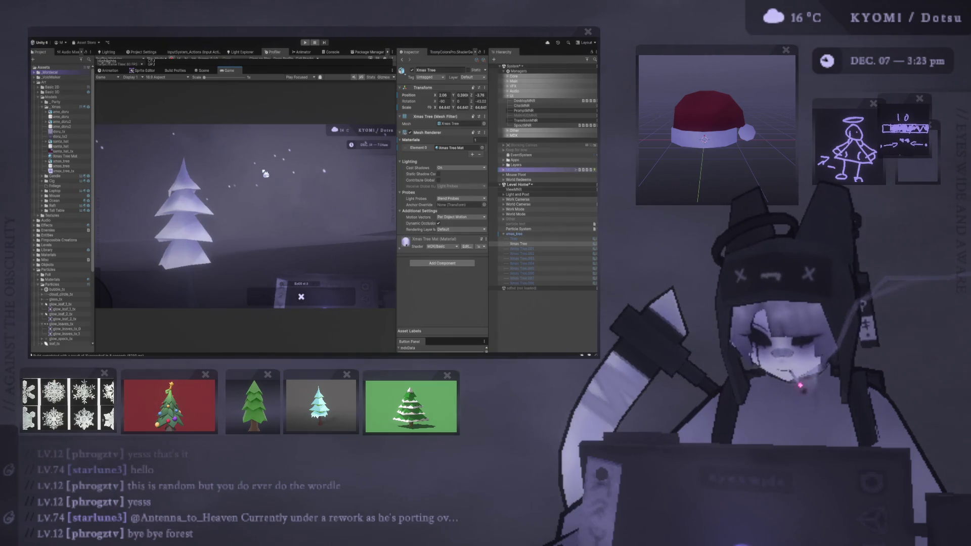
scroll(190, 212, up, 10)
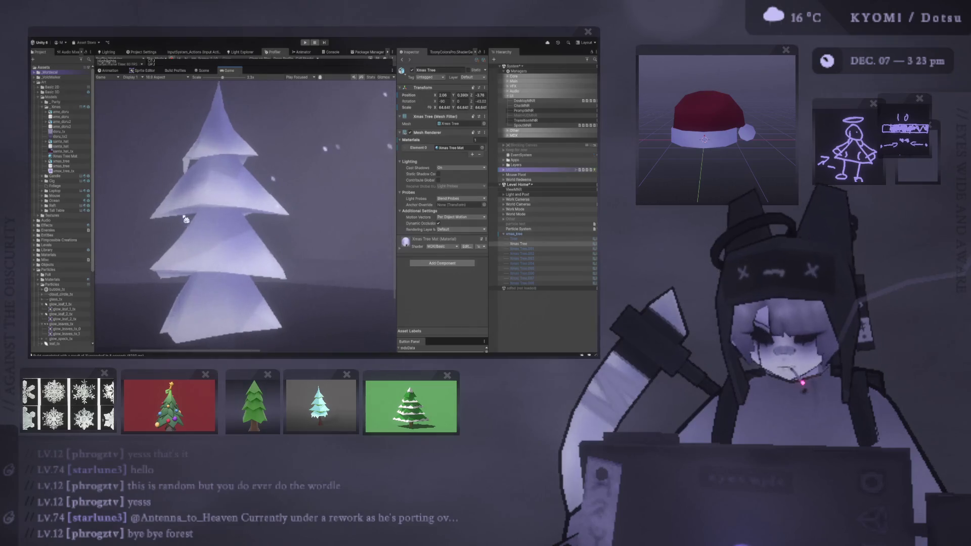
scroll(191, 212, up, 4)
scroll(201, 201, down, 8)
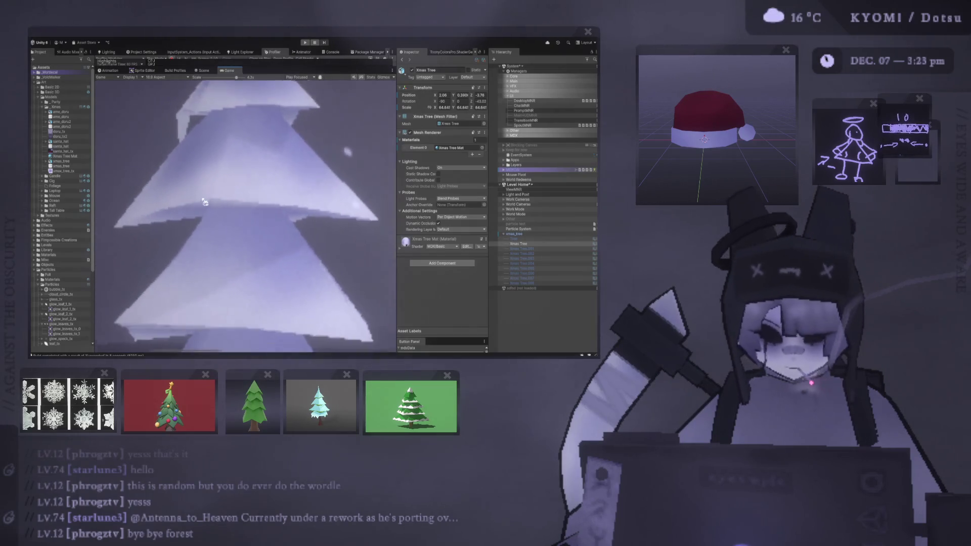
scroll(207, 196, down, 3)
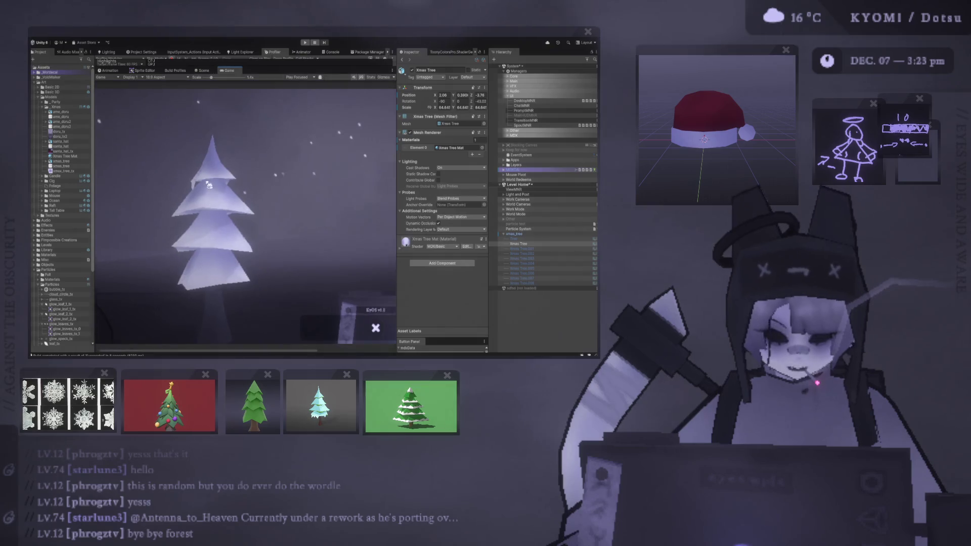
click(201, 72)
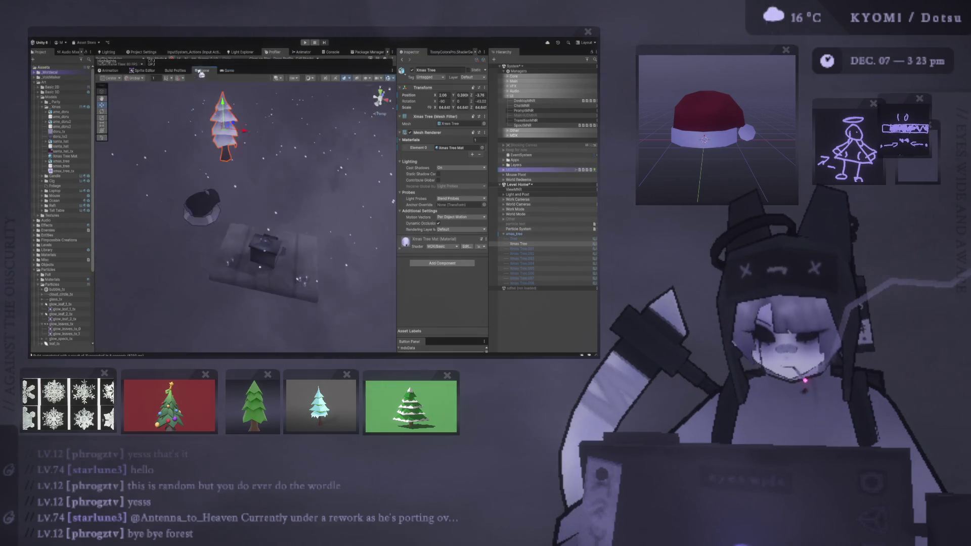
click(233, 72)
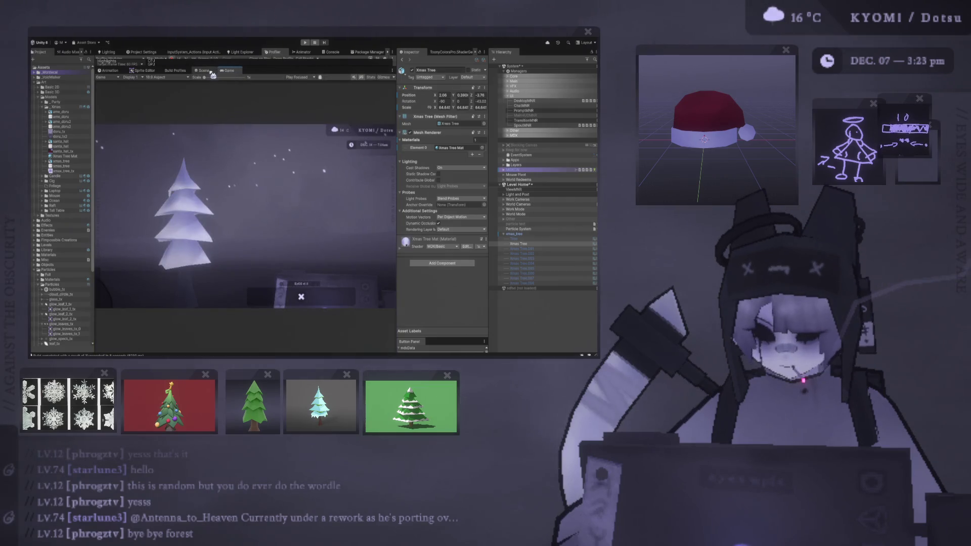
Rotate the Xmas Tree to about -181 on Z so it stands closer to upright
click(202, 71)
click(101, 111)
drag(223, 139, 360, 131)
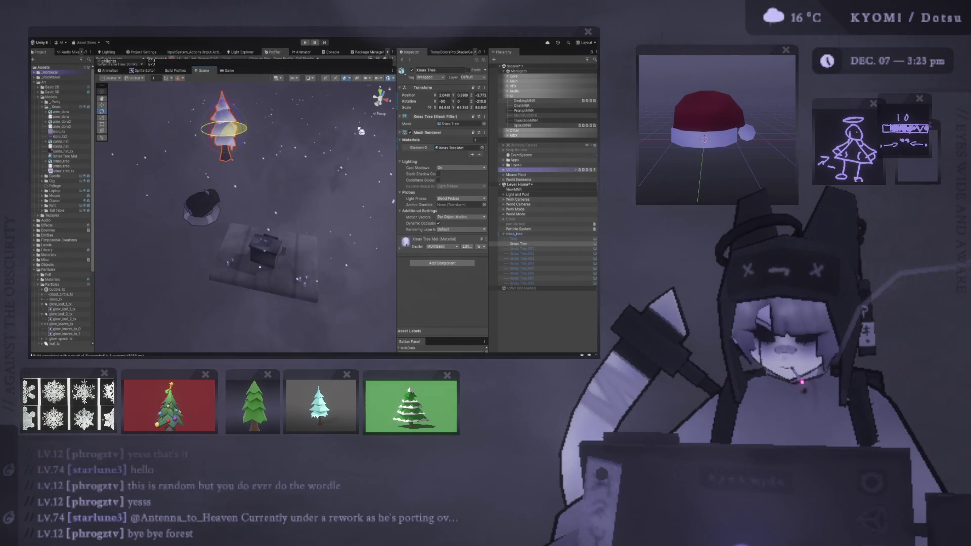
click(76, 157)
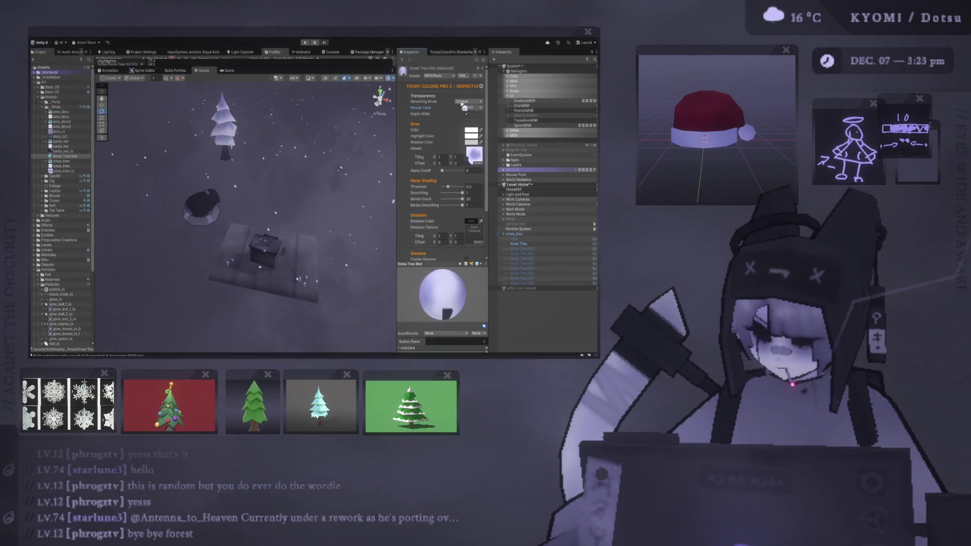
click(225, 71)
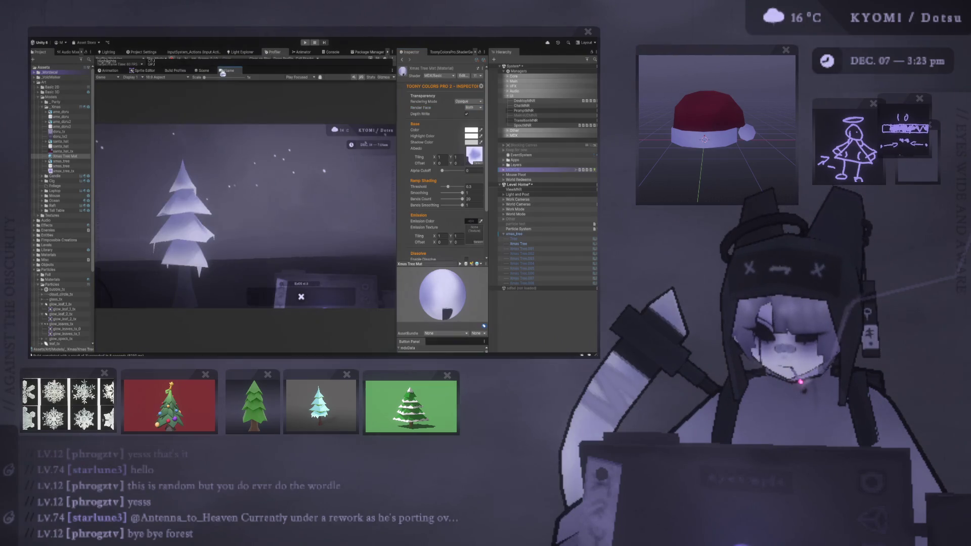
click(203, 71)
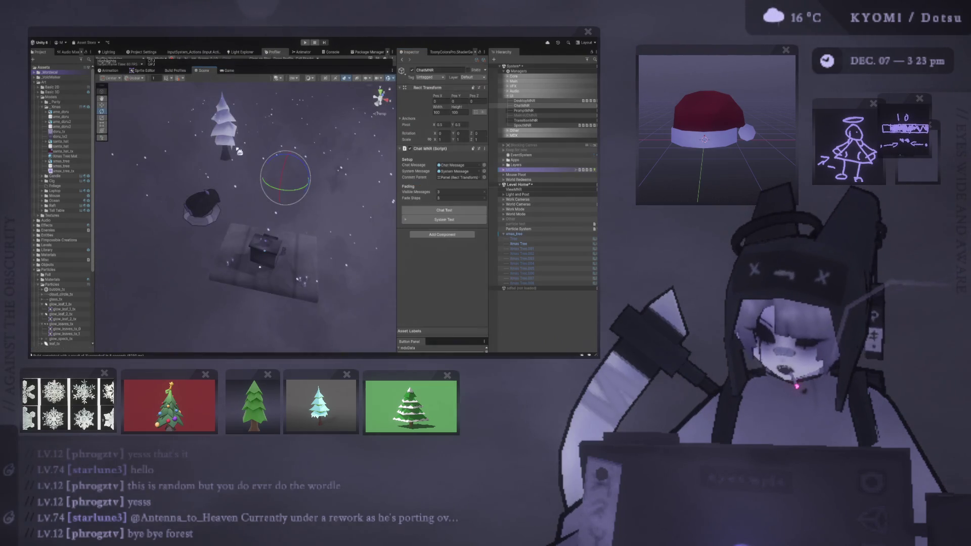
click(229, 138)
drag(229, 138, 219, 74)
click(226, 71)
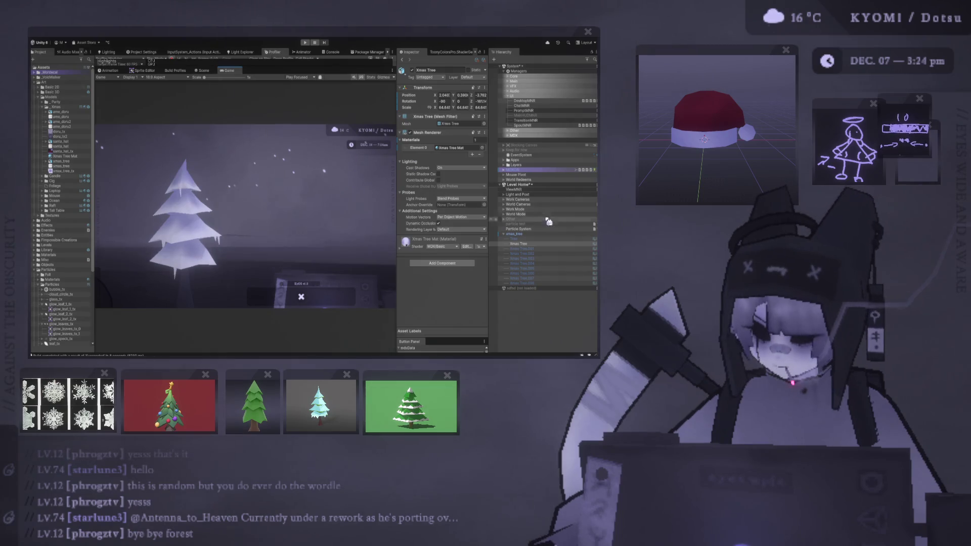
Toggle the Work Cameras objects off and on, then view the snow Particle System in Game view
click(503, 200)
click(503, 200)
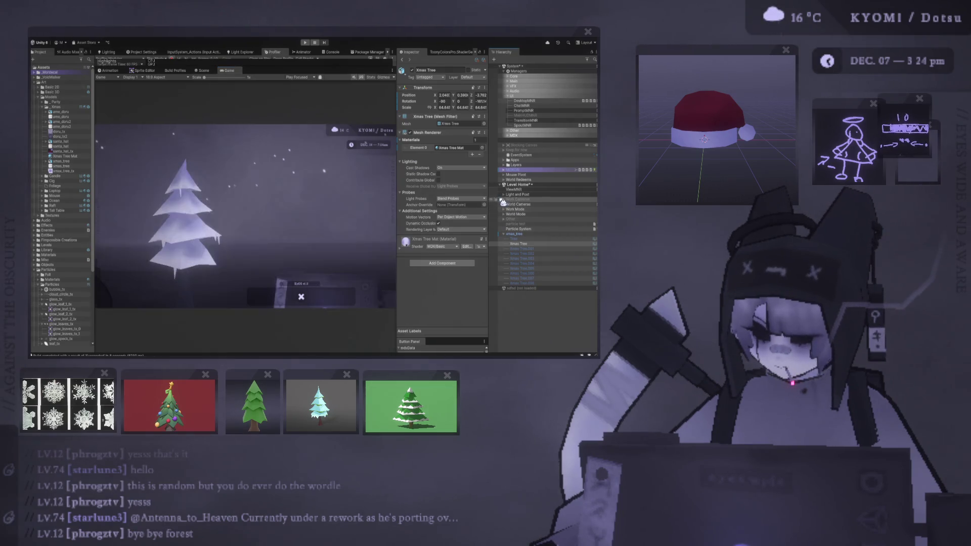
click(207, 74)
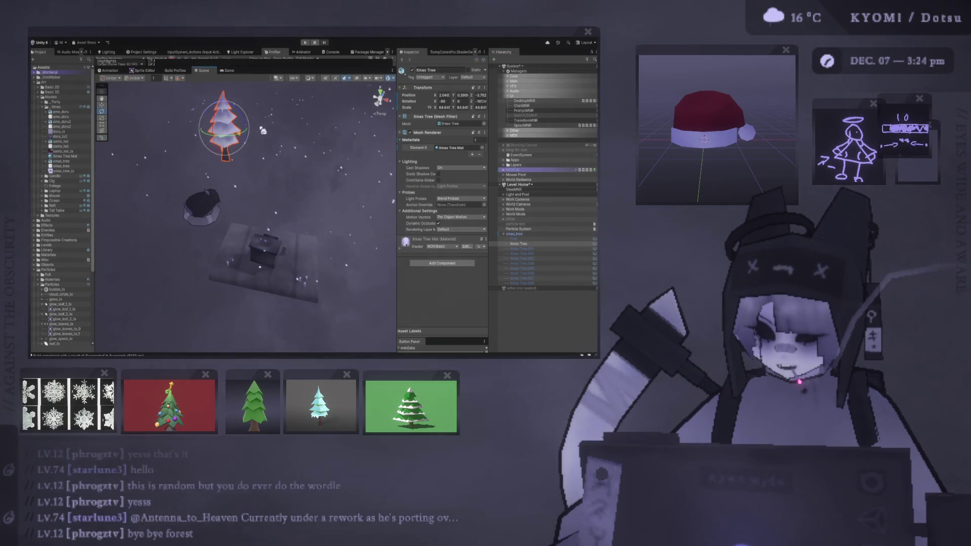
click(518, 229)
click(228, 72)
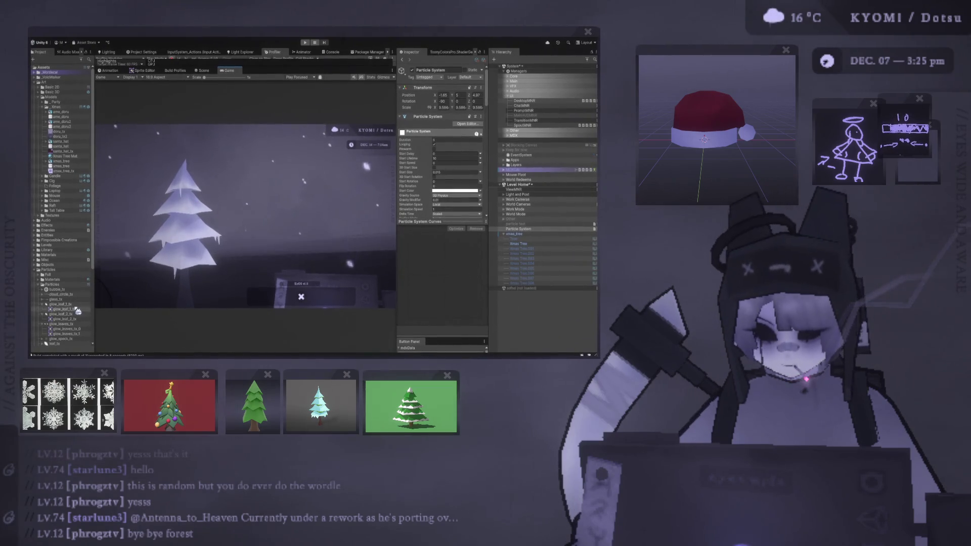
Select the snowflake texture and apply the saved sprite import preset to it
scroll(80, 308, down, 4)
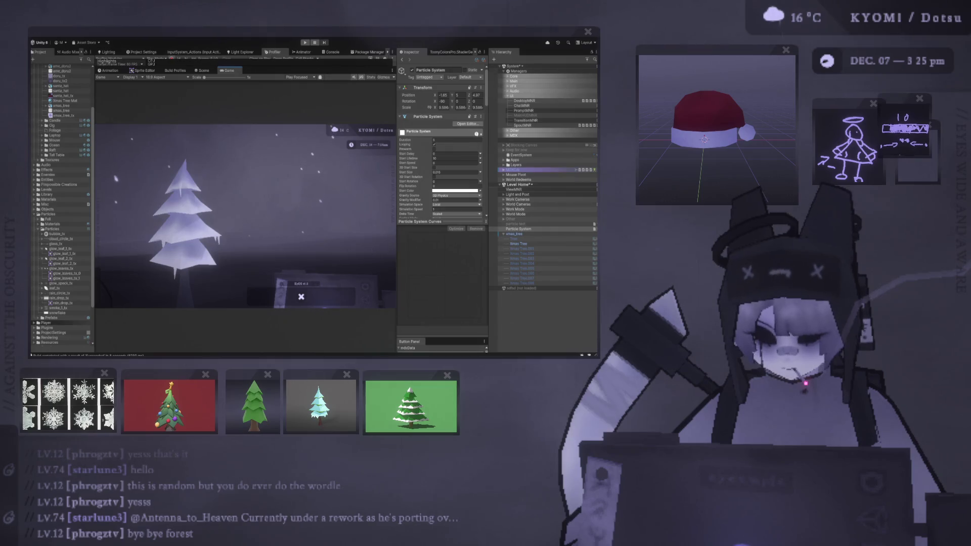
scroll(61, 252, down, 2)
click(58, 276)
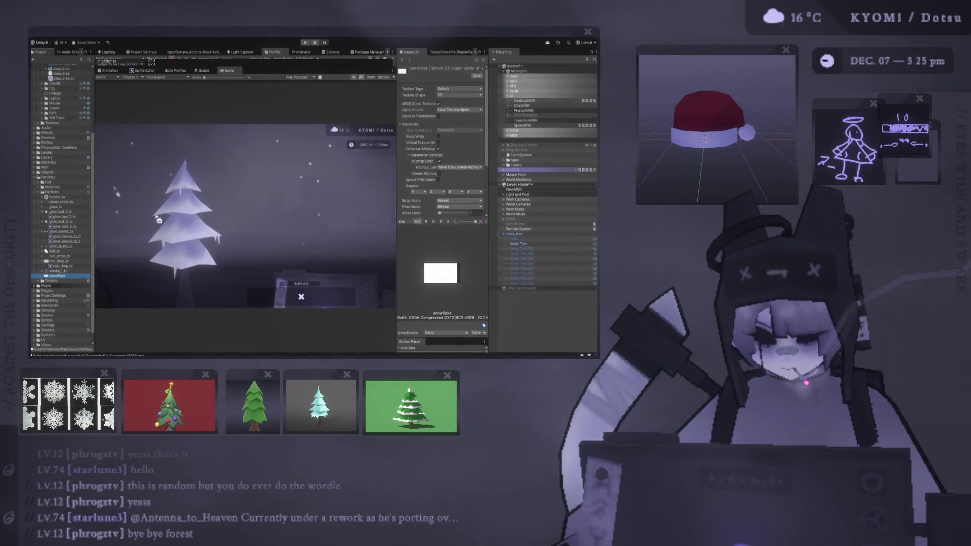
click(479, 69)
click(534, 108)
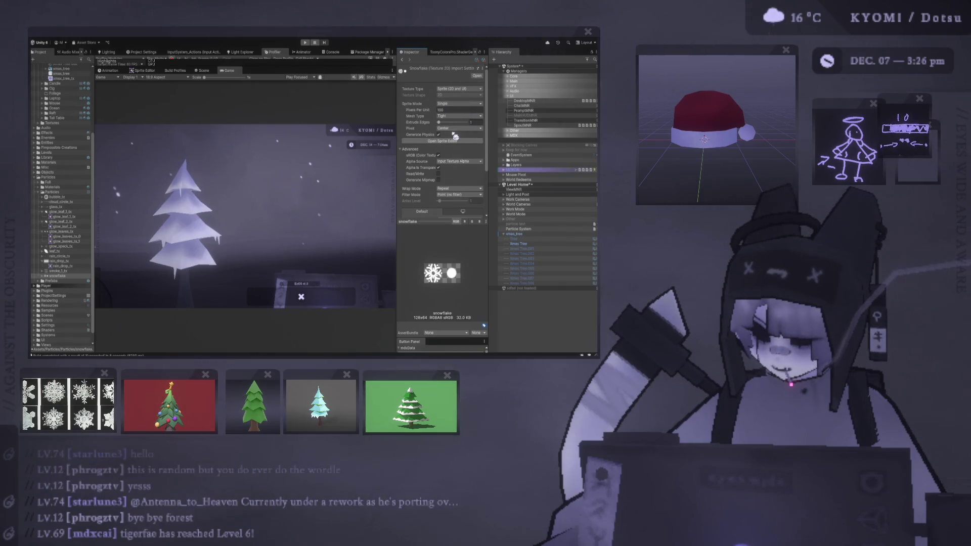
Set Sprite Mode to Multiple and Mesh Type to Full Rect, then open the Sprite Editor
click(458, 103)
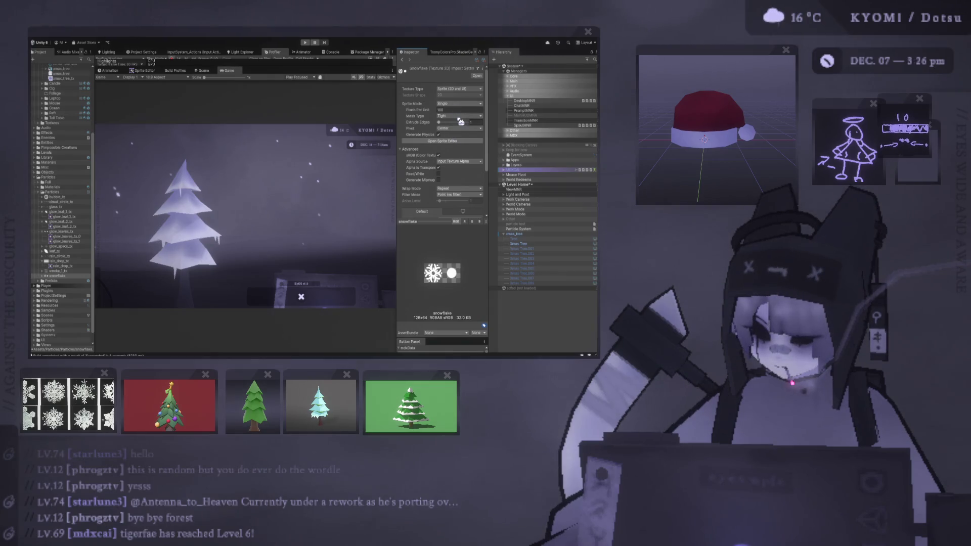
click(461, 123)
click(458, 116)
click(455, 123)
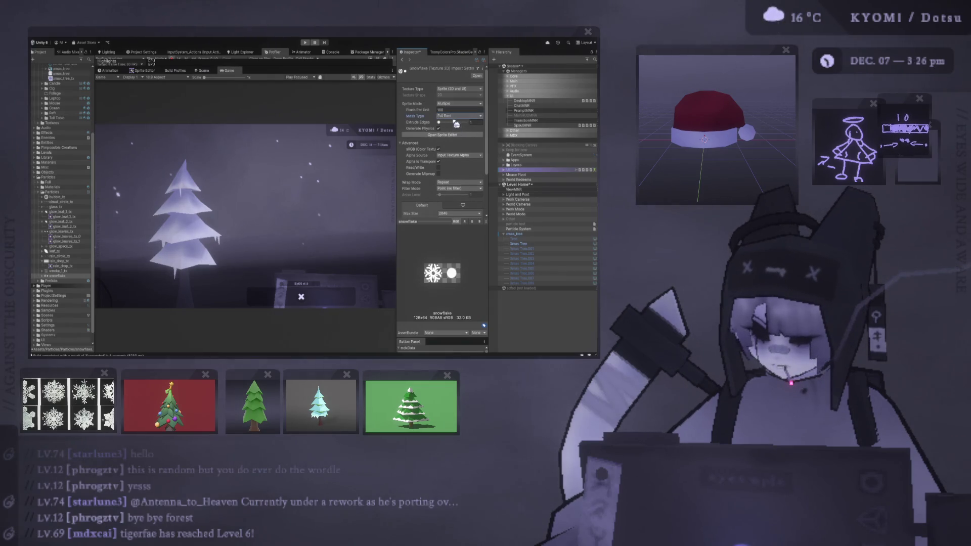
click(457, 135)
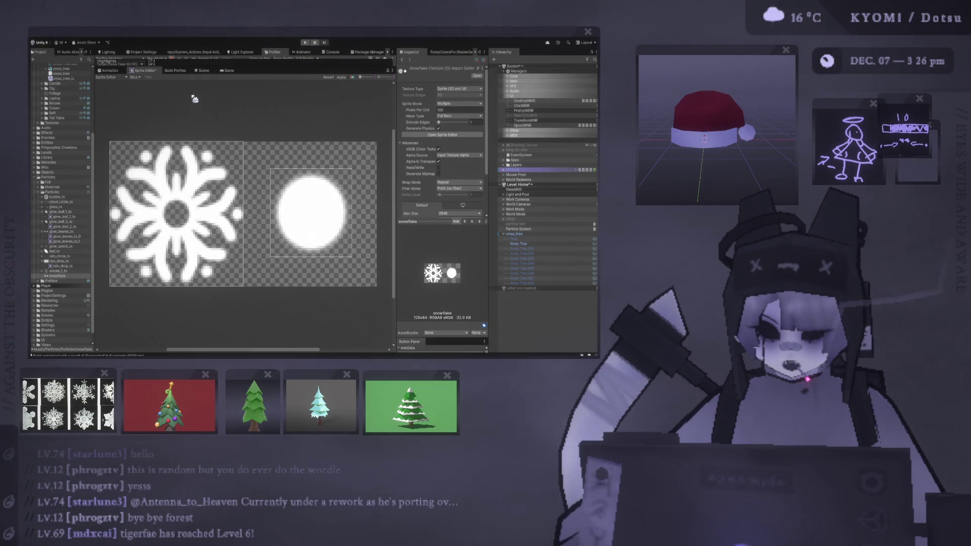
Apply the snowflake and dot sprite rects and expand the snowflake asset to show snowflake_0 and snowflake_1
click(192, 153)
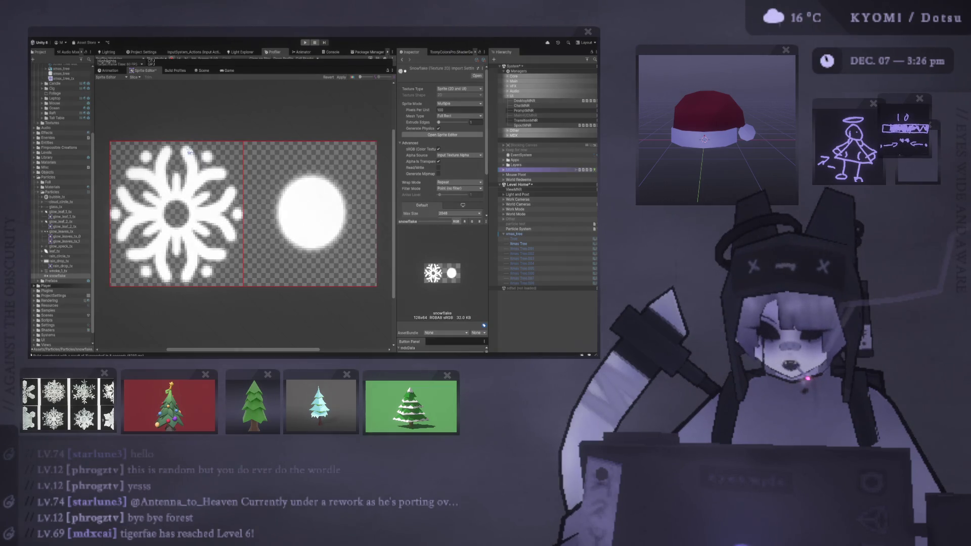
click(346, 79)
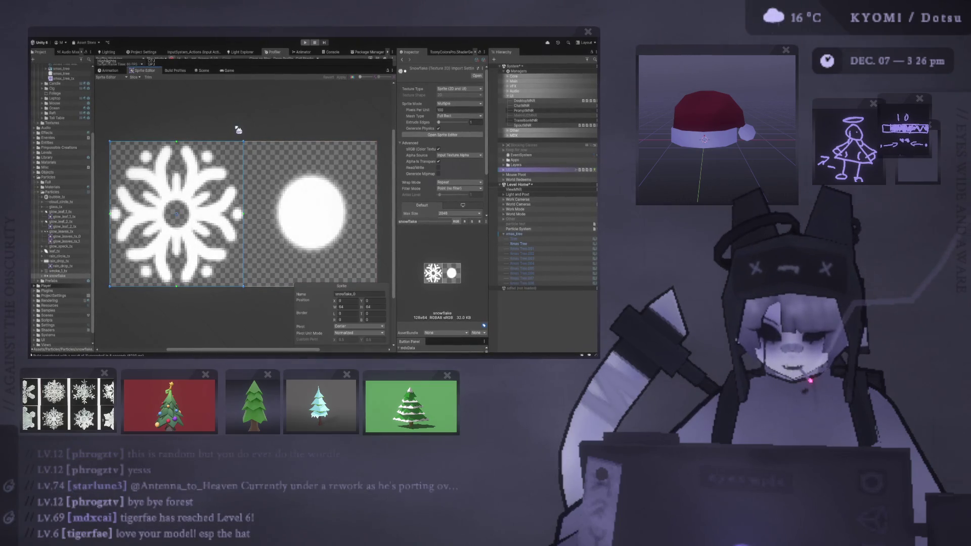
click(44, 276)
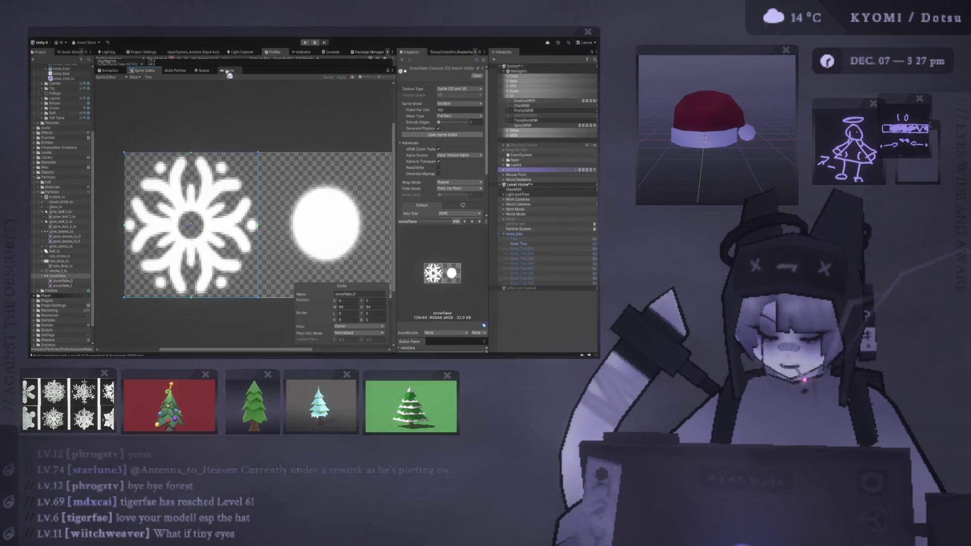
Select the snow Particle System, frame it with F in the Scene view, then return to Game view
click(229, 71)
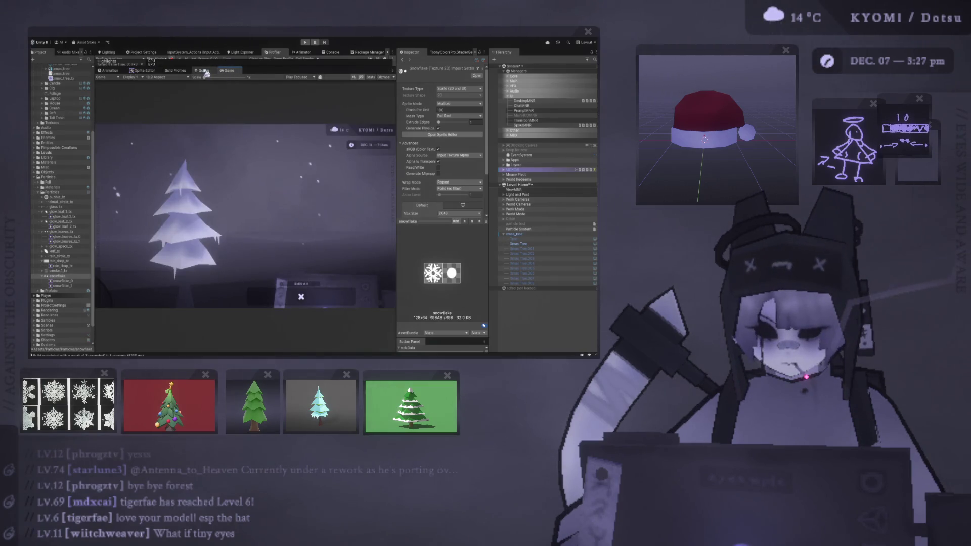
click(203, 72)
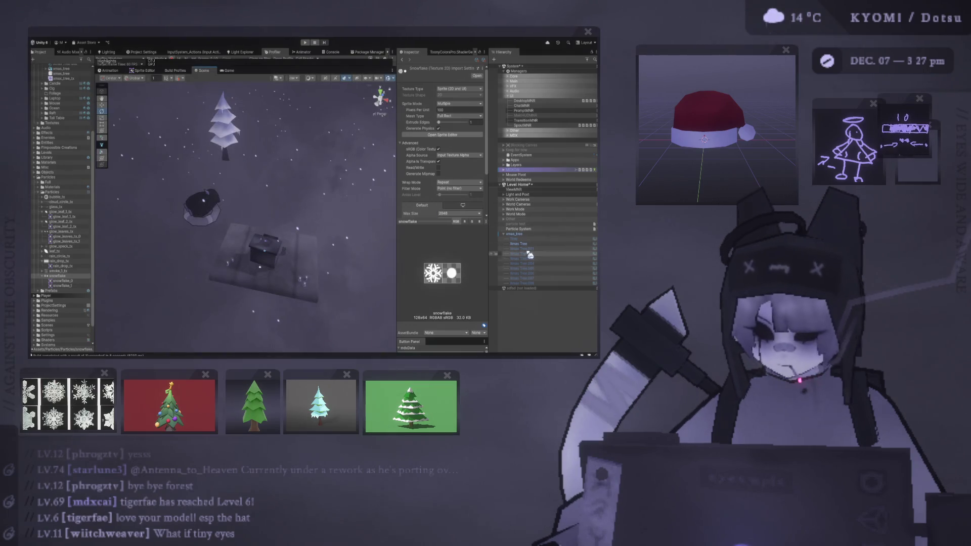
click(544, 230)
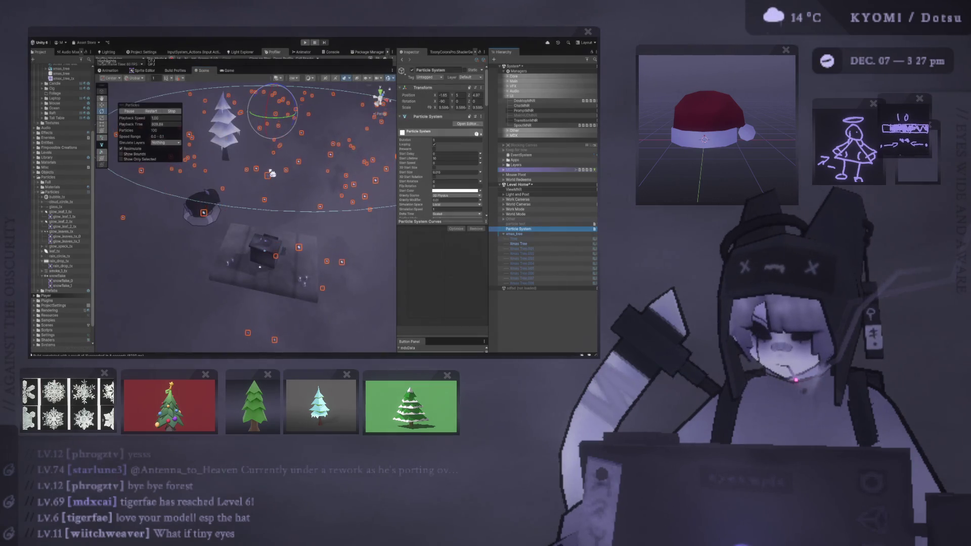
drag(292, 209, 292, 123)
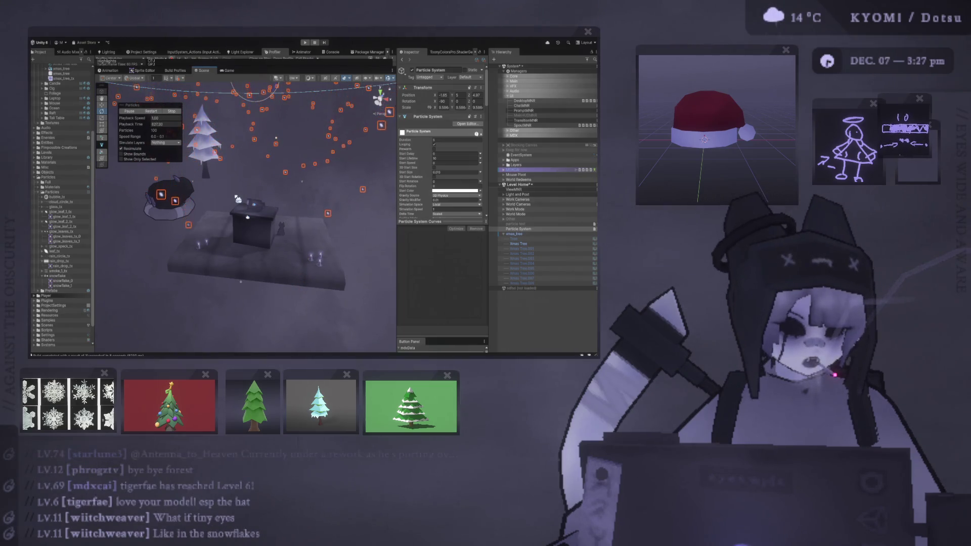
key(f)
mouse_move(311, 130)
mouse_down()
mouse_move(321, 134)
mouse_move(232, 192)
mouse_move(232, 170)
mouse_up()
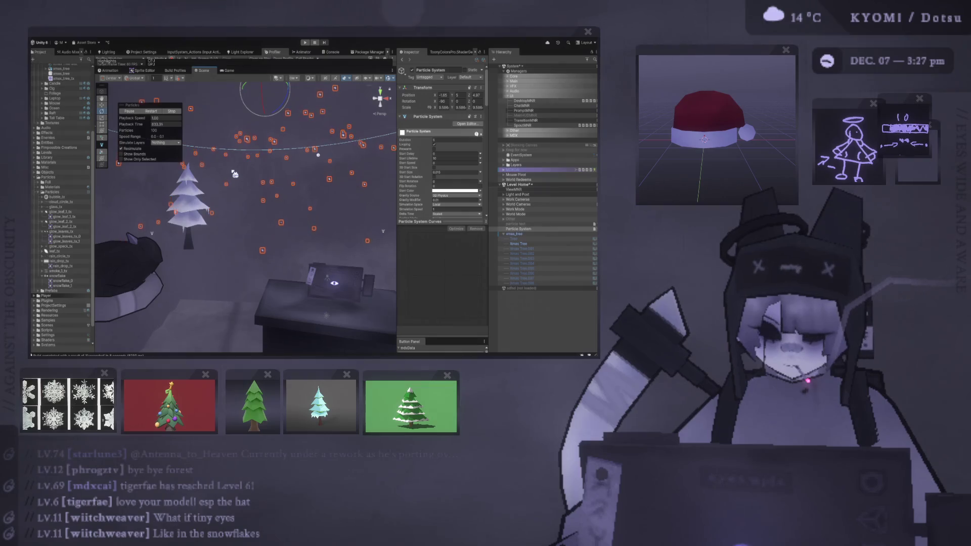
click(226, 71)
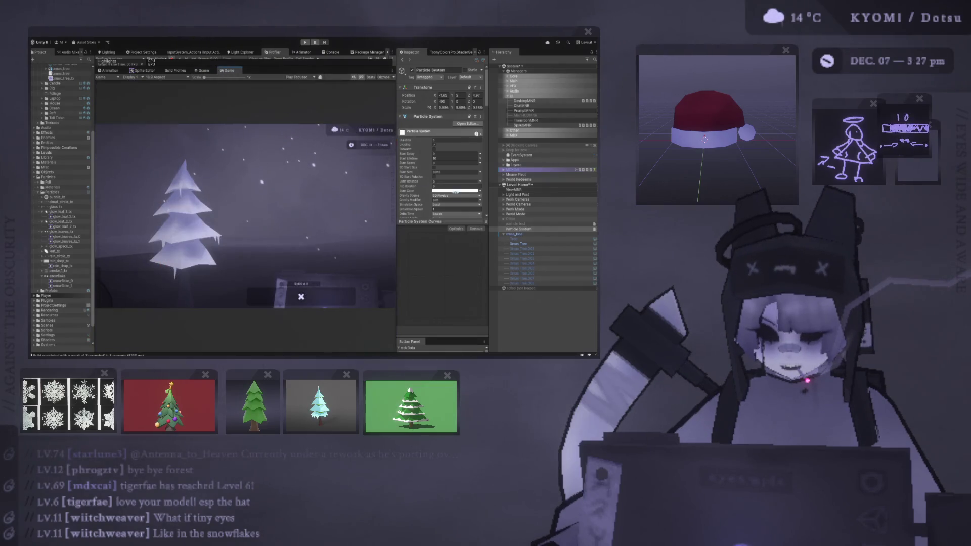
Collapse Noise and put snowflake_0 and snowflake_1 into the Texture Sheet Animation sprite slots
scroll(455, 192, down, 10)
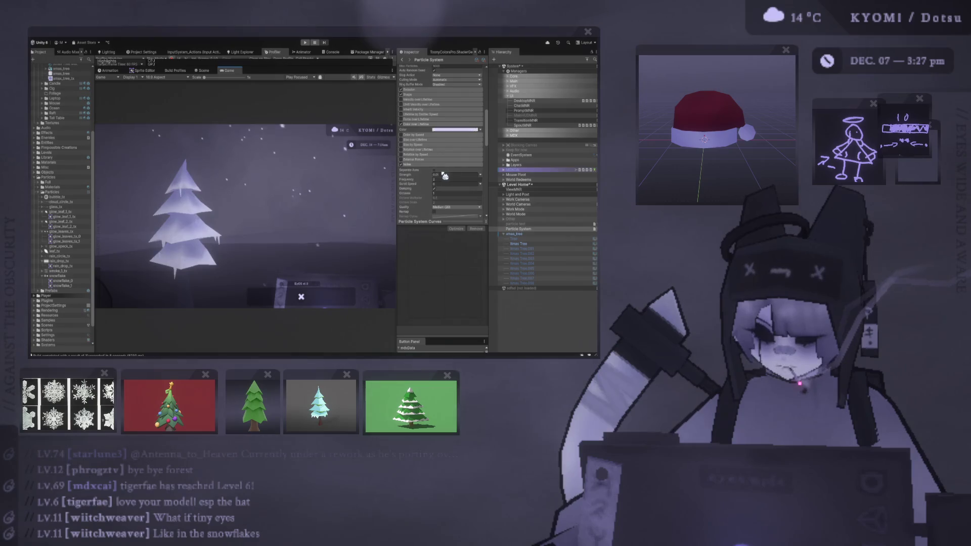
scroll(444, 175, down, 3)
click(417, 116)
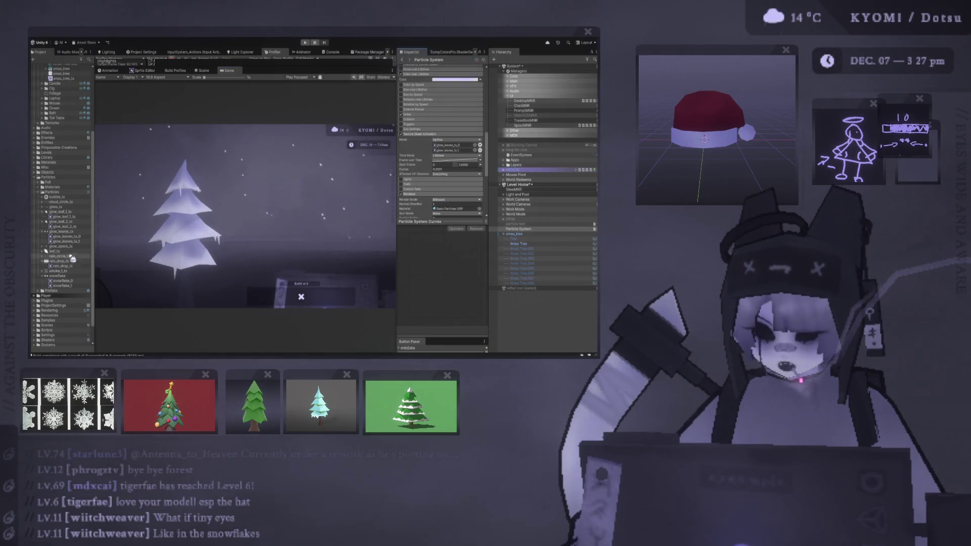
mouse_move(74, 267)
mouse_down()
mouse_move(433, 157)
mouse_move(439, 146)
mouse_up()
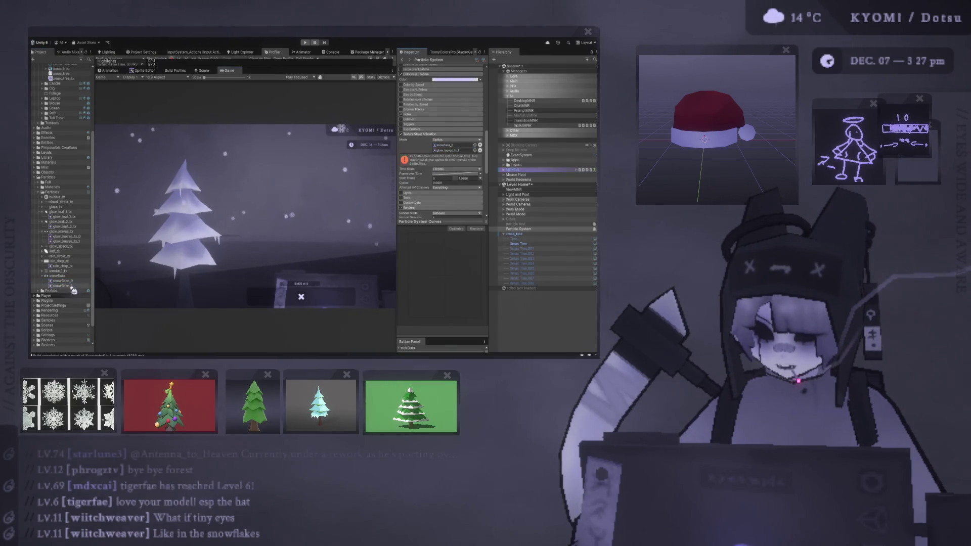
mouse_move(76, 286)
mouse_down()
mouse_move(252, 212)
mouse_move(443, 160)
mouse_move(449, 150)
mouse_up()
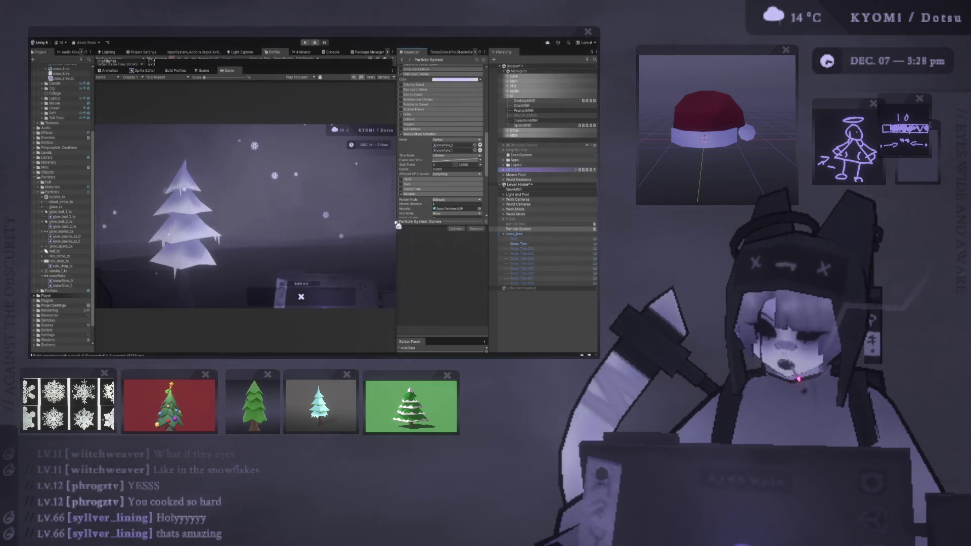
Scroll the Particle System Inspector down to the Renderer module's Render Alignment setting
scroll(444, 188, up, 15)
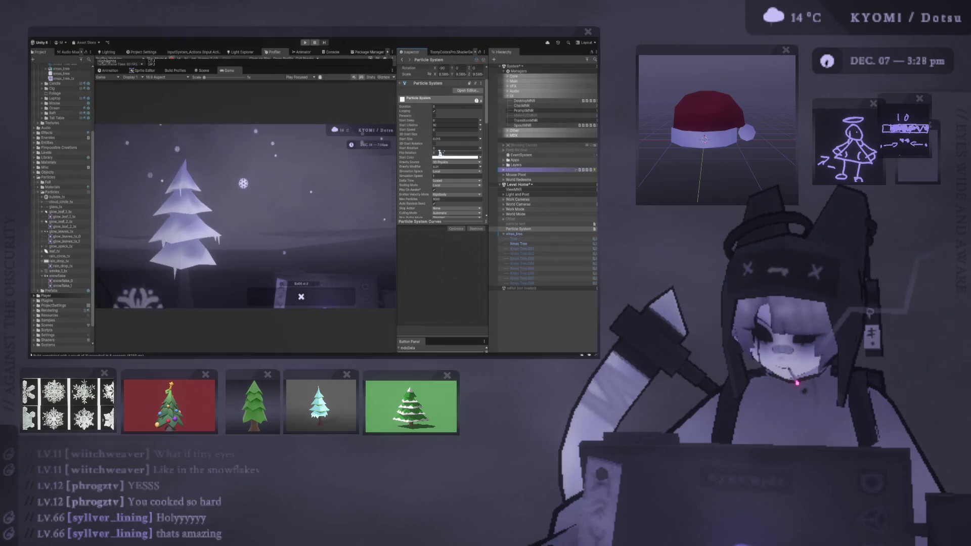
scroll(398, 166, down, 1)
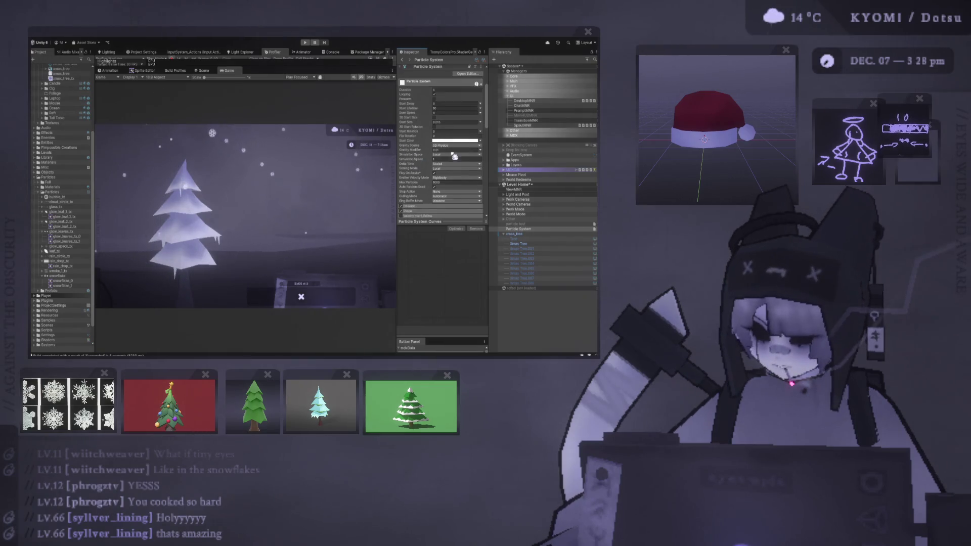
scroll(424, 178, down, 1)
scroll(425, 178, down, 1)
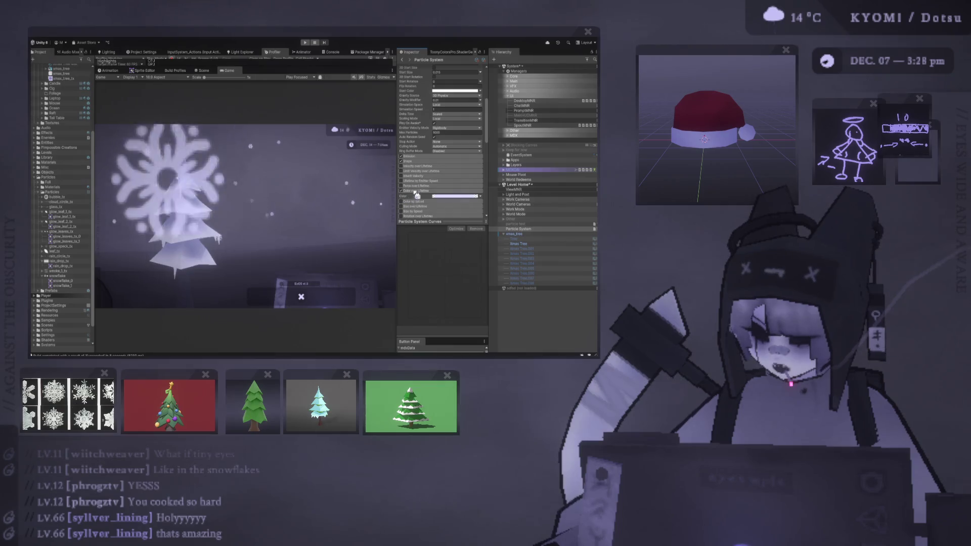
scroll(433, 125, down, 1)
scroll(430, 126, down, 6)
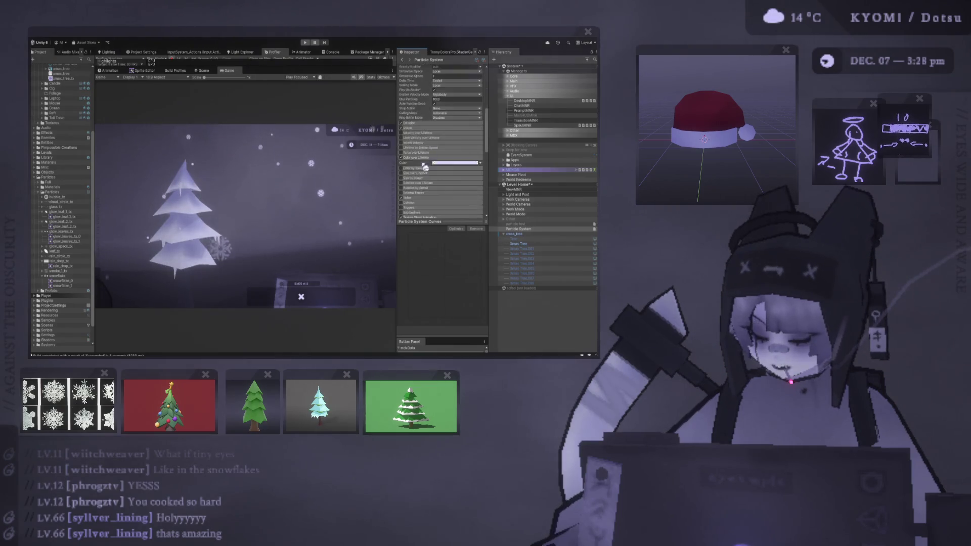
scroll(430, 131, down, 1)
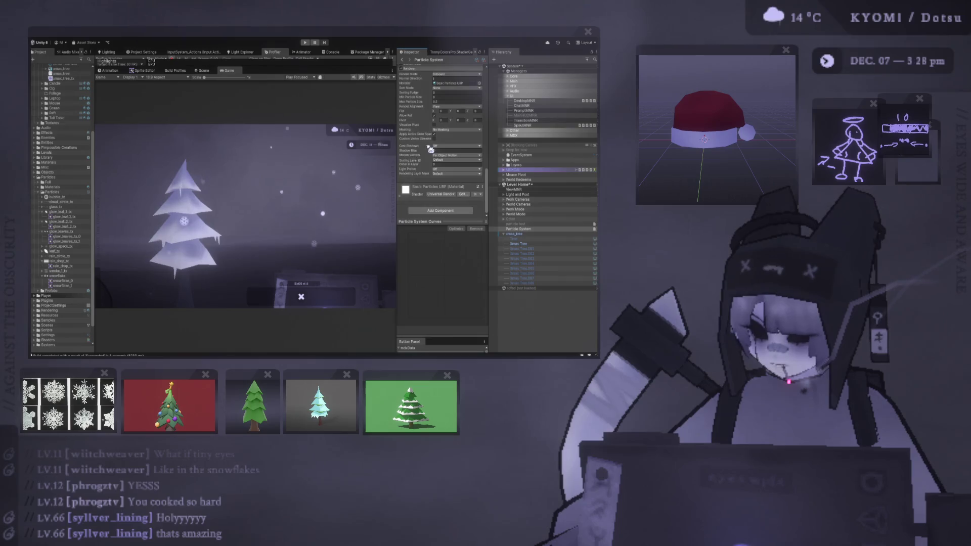
scroll(447, 127, down, 1)
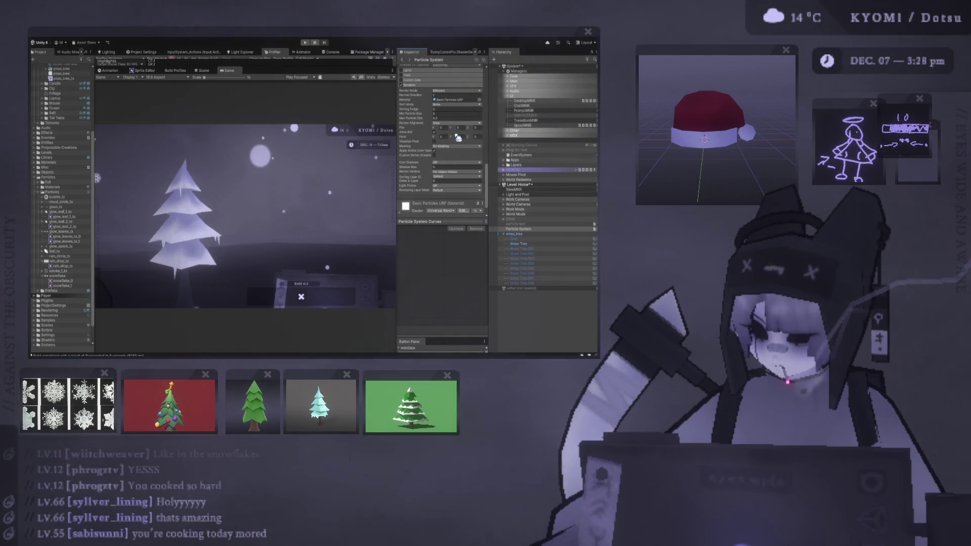
scroll(439, 152, up, 1)
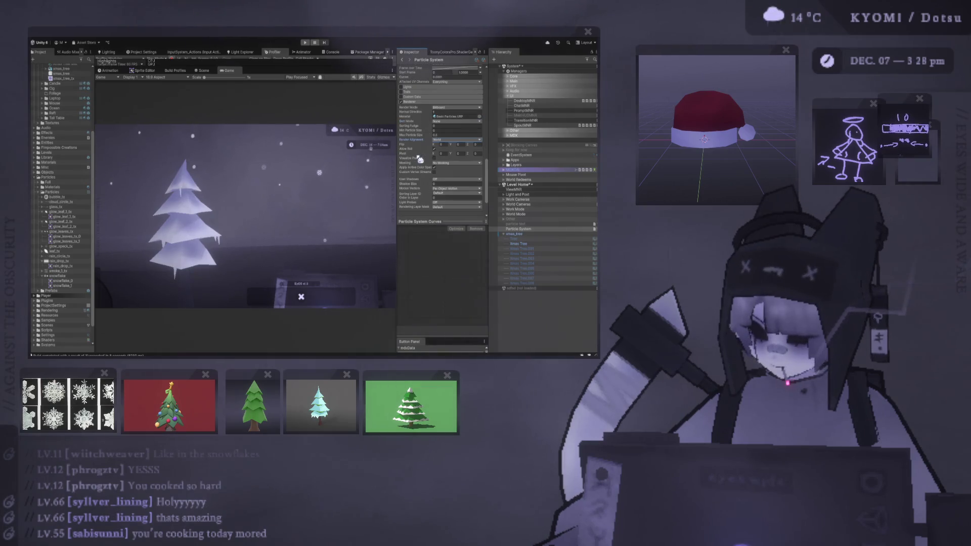
Enable Rotation over Lifetime with angular velocity random between 0 and 360
scroll(420, 159, up, 1)
scroll(424, 168, up, 1)
scroll(421, 136, up, 1)
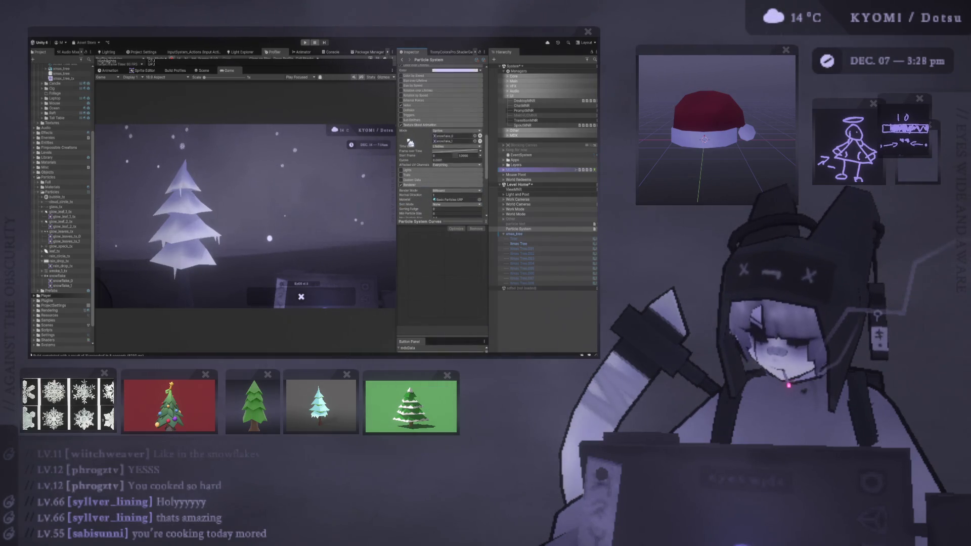
scroll(415, 148, up, 1)
scroll(418, 147, up, 1)
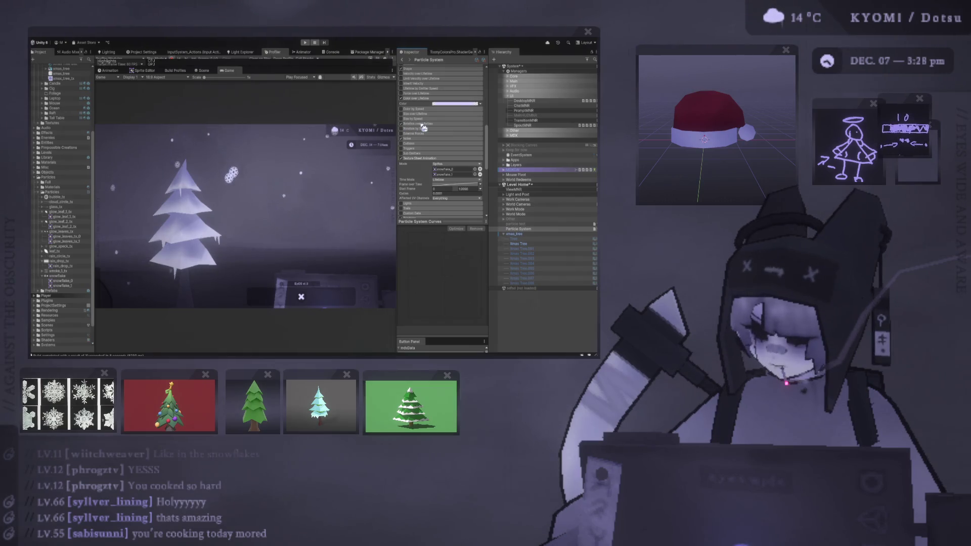
click(424, 124)
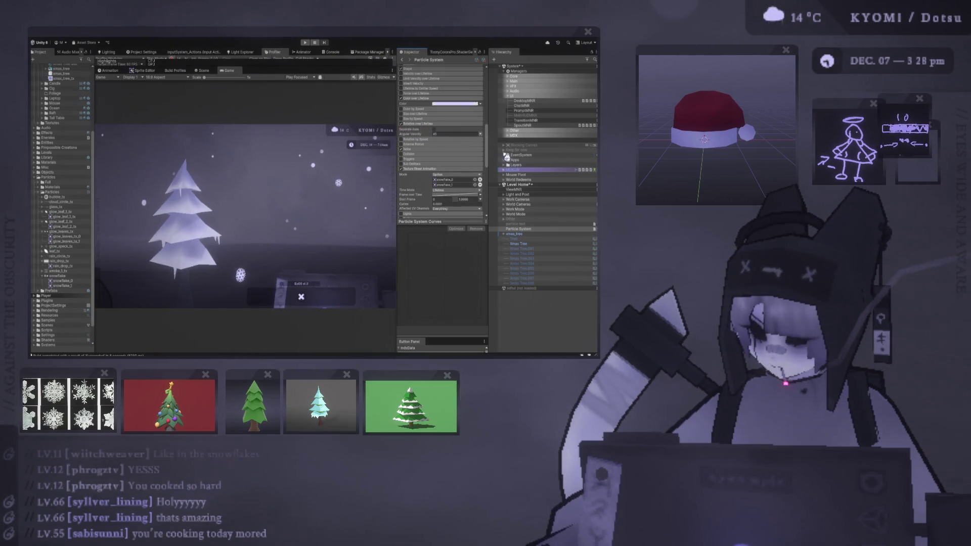
click(442, 134)
text(0)
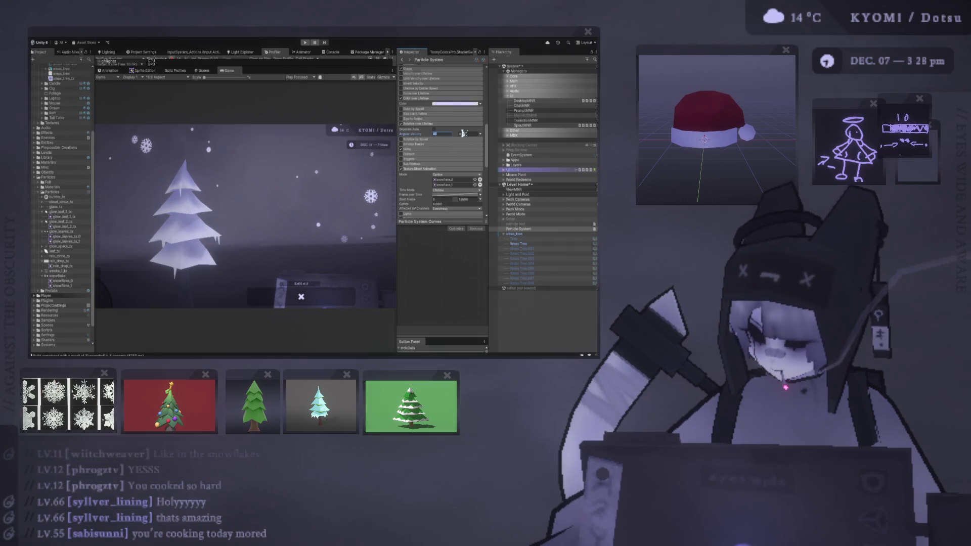
click(461, 133)
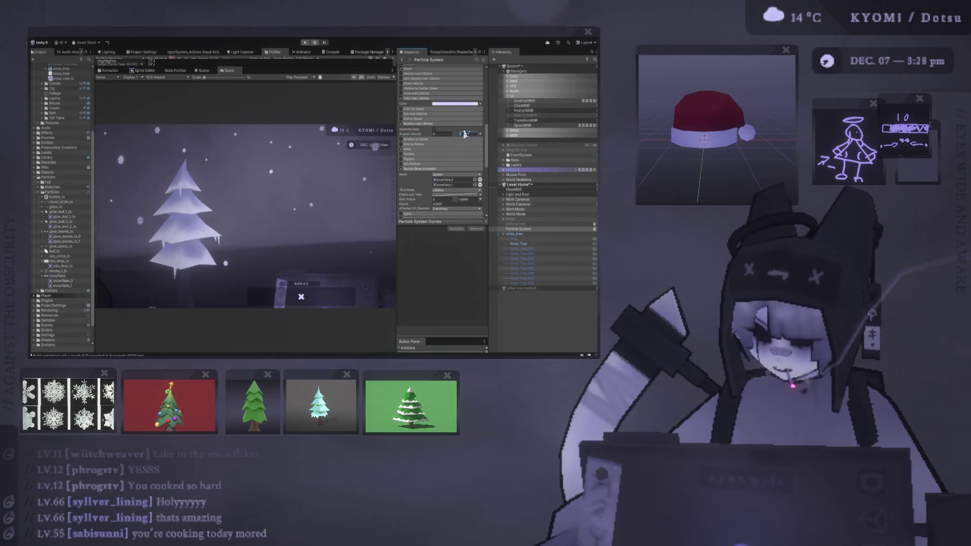
text(360)
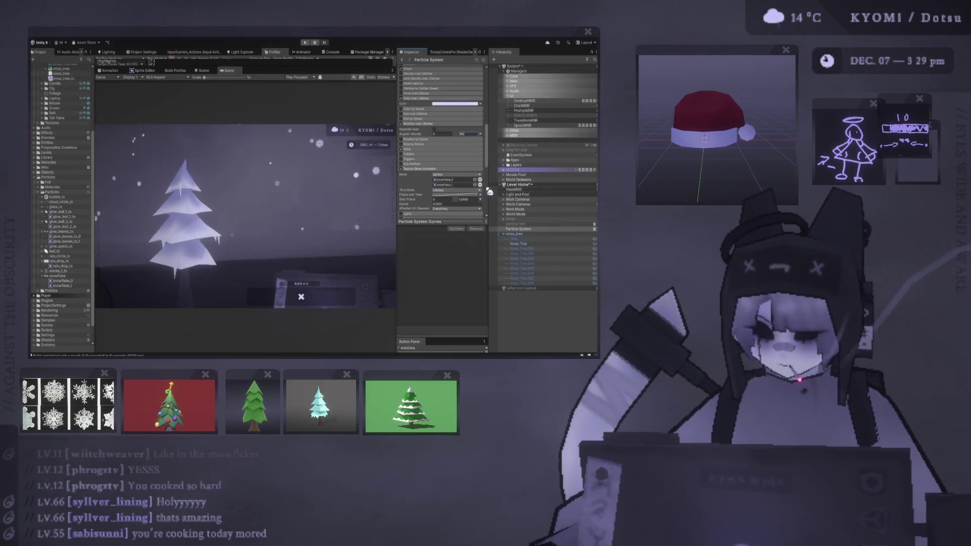
Widen the Inspector and game view, tick Separate Axes, and set Z rotation to 0–360
drag(489, 191, 542, 191)
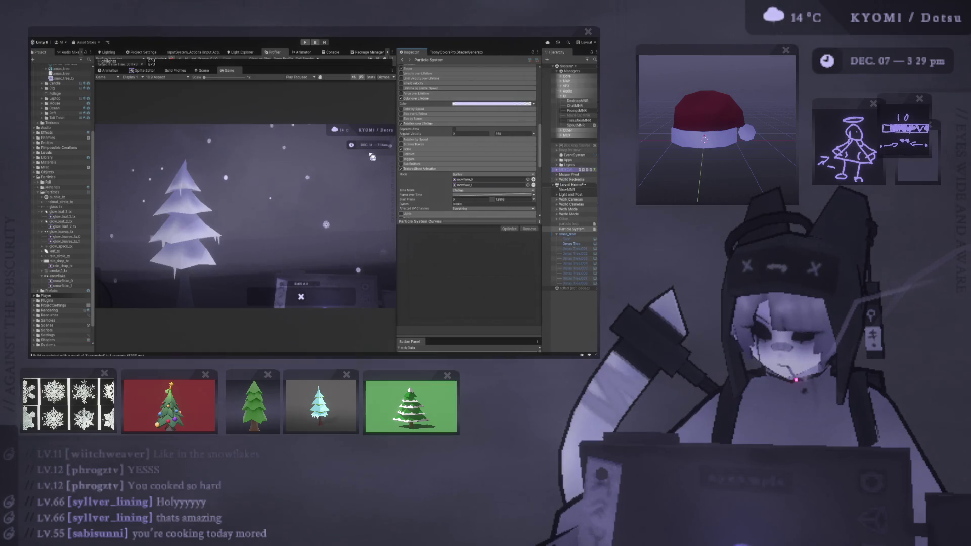
drag(396, 161, 433, 166)
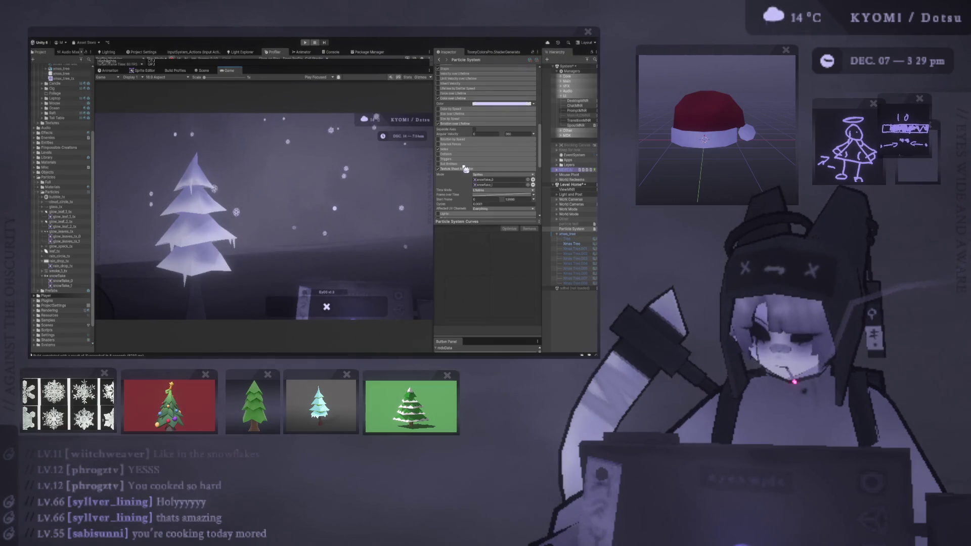
scroll(465, 170, down, 2)
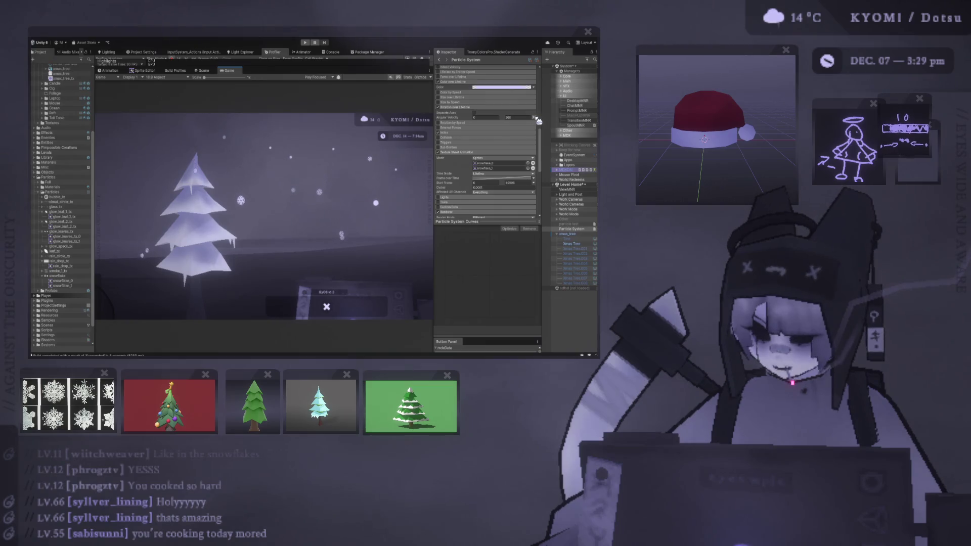
click(474, 112)
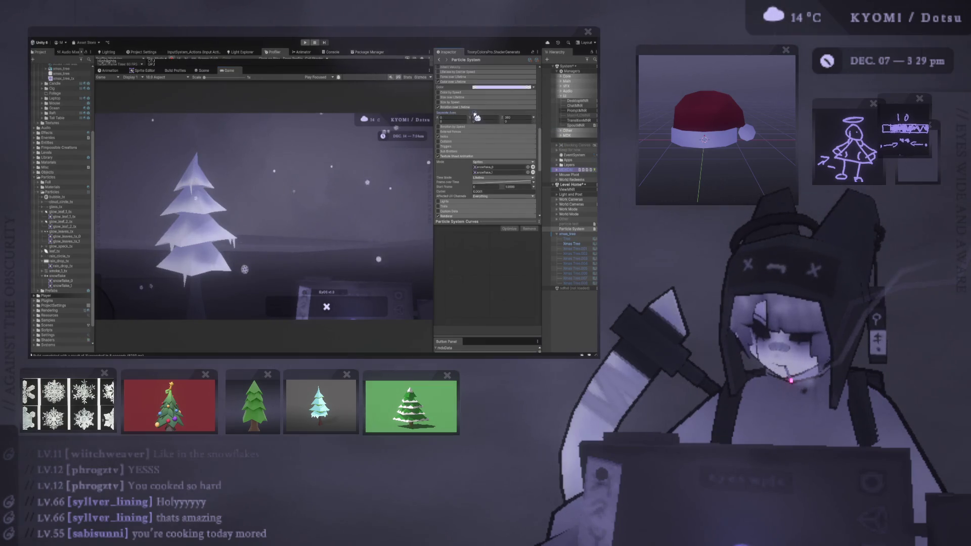
click(511, 118)
text(0)
click(513, 121)
text(360)
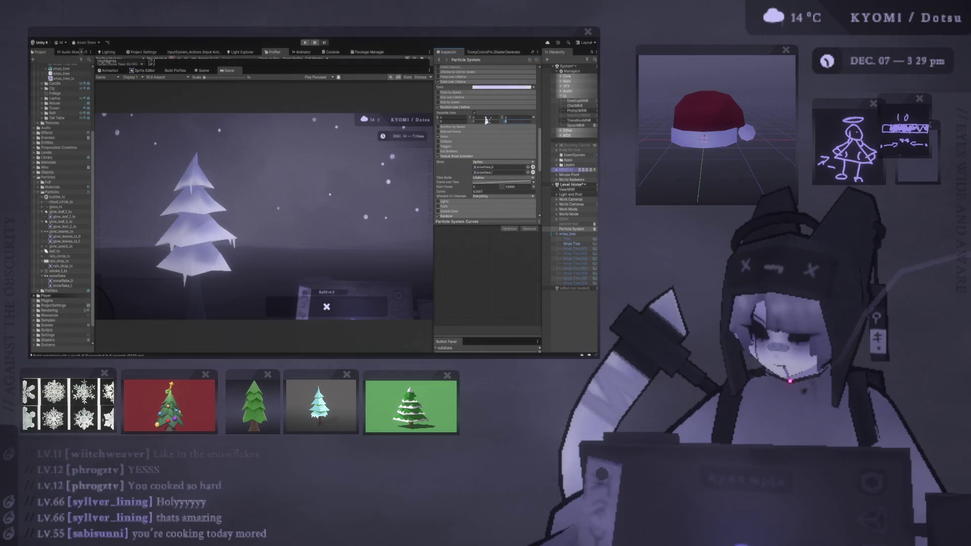
Enter 360 for the X-axis maximum, fix a stray 3600 value, and compare rotation off and on
click(473, 122)
text(360)
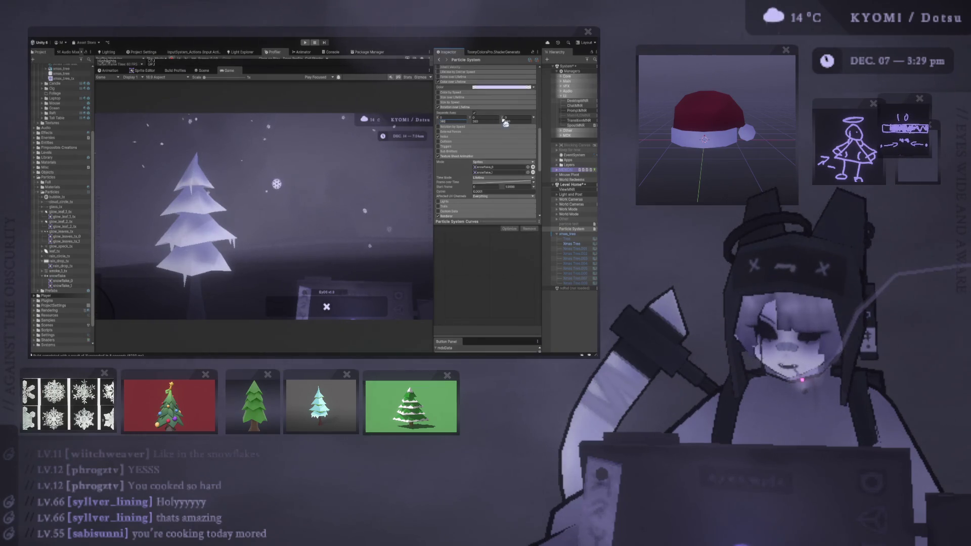
text(0)
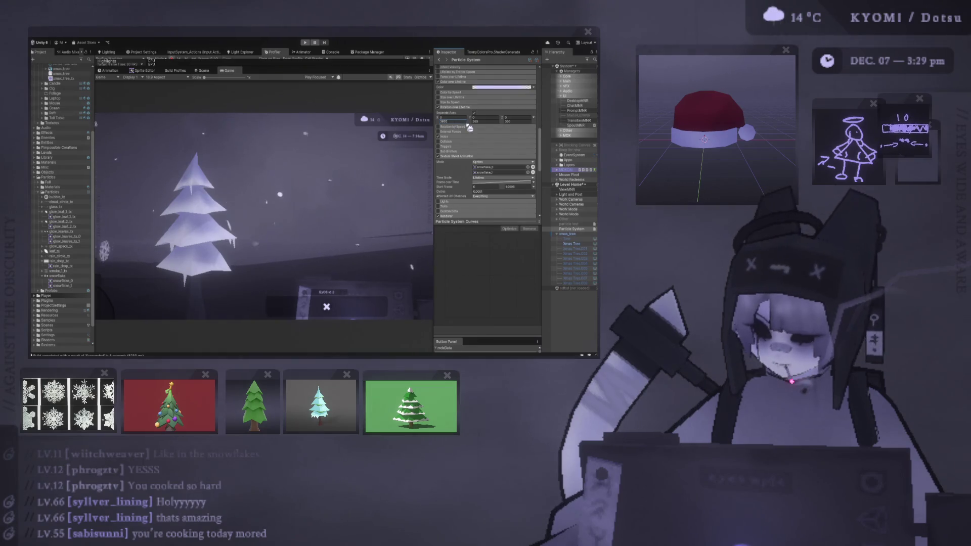
click(444, 121)
key(BackSpace)
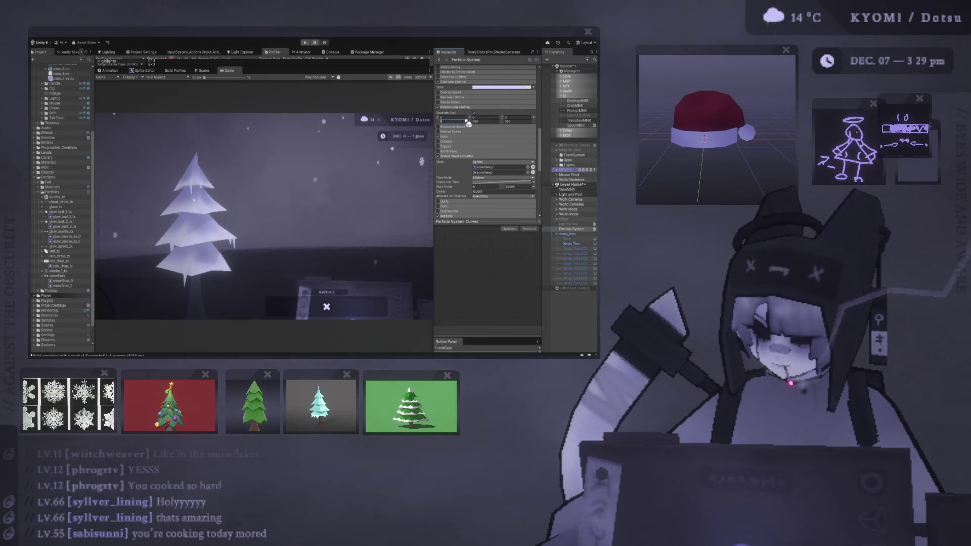
click(489, 121)
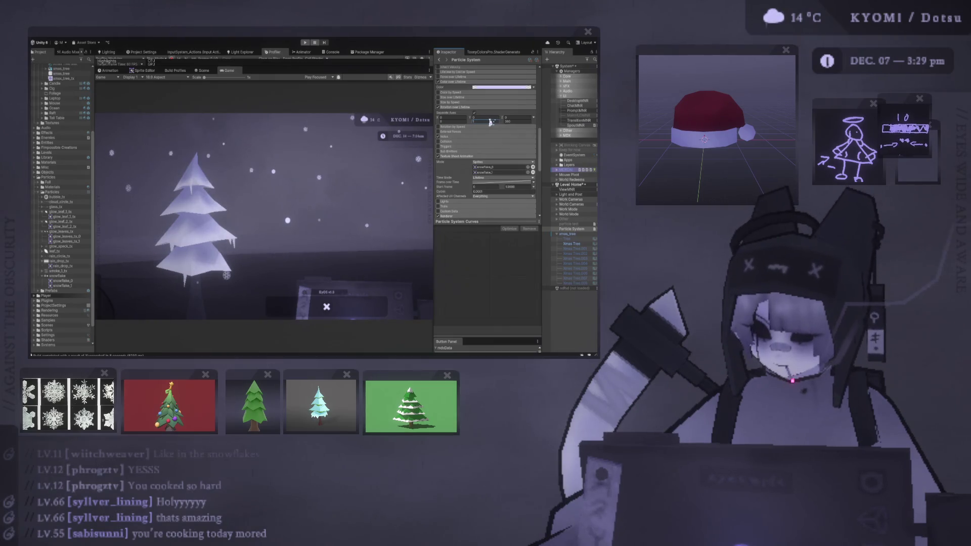
text(00)
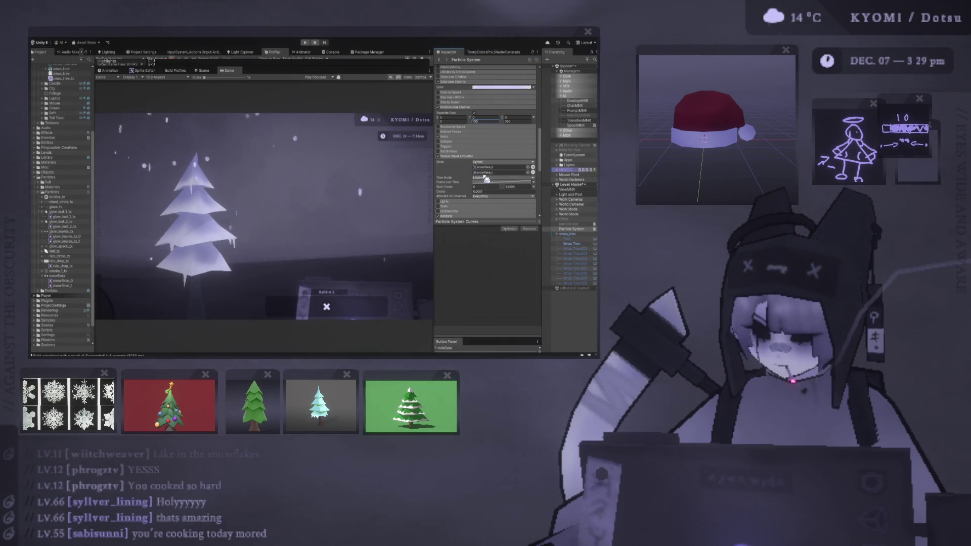
click(438, 108)
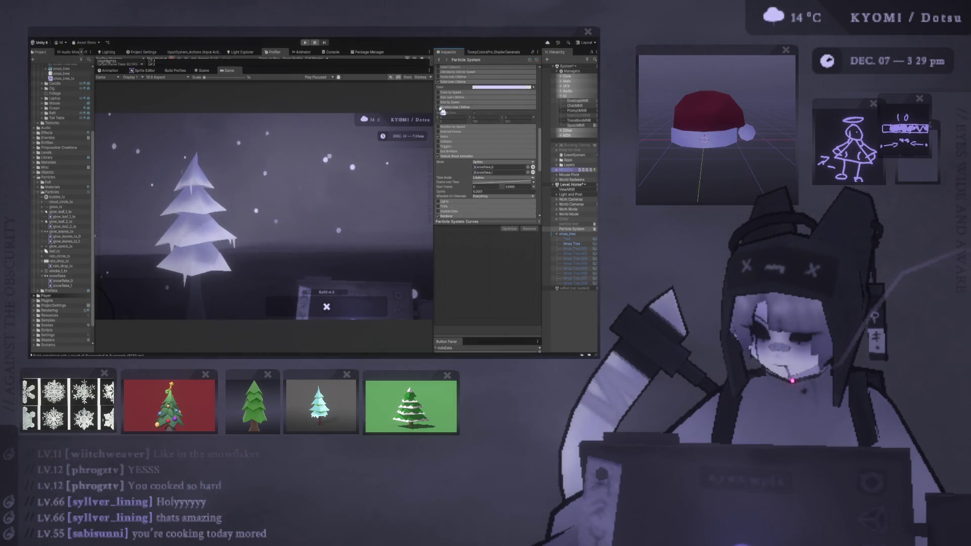
click(439, 107)
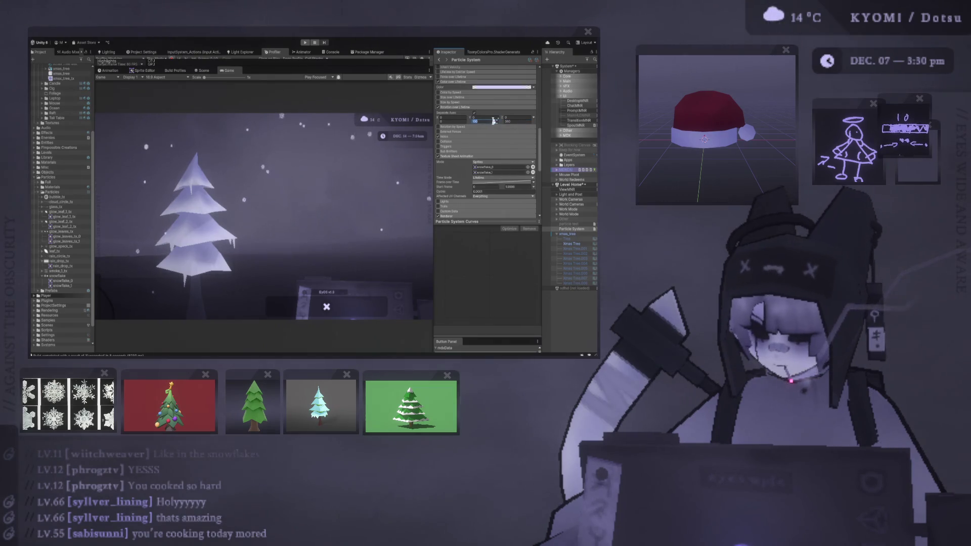
scroll(483, 160, down, 5)
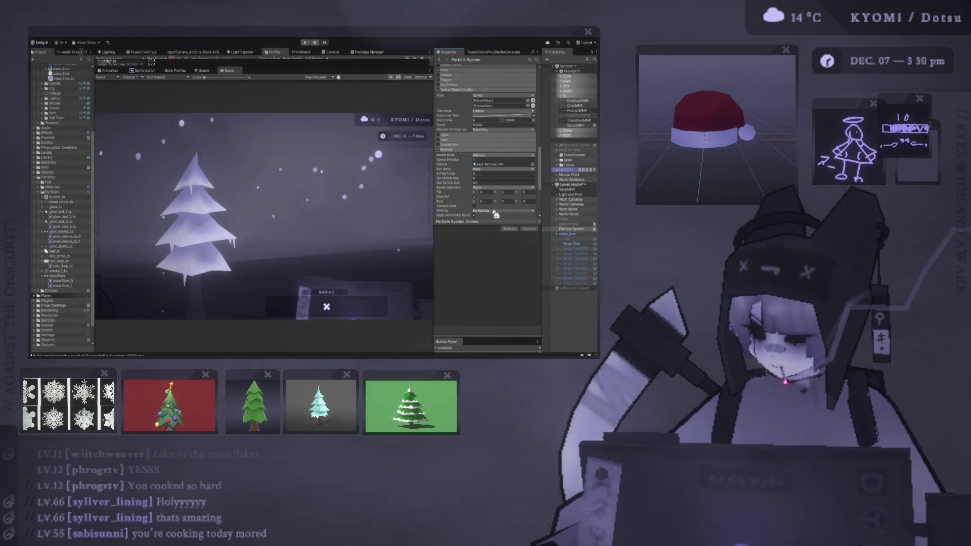
Make the snowflakes face the camera again and set the snow's Start Size maximum to 0.015
click(503, 188)
click(503, 194)
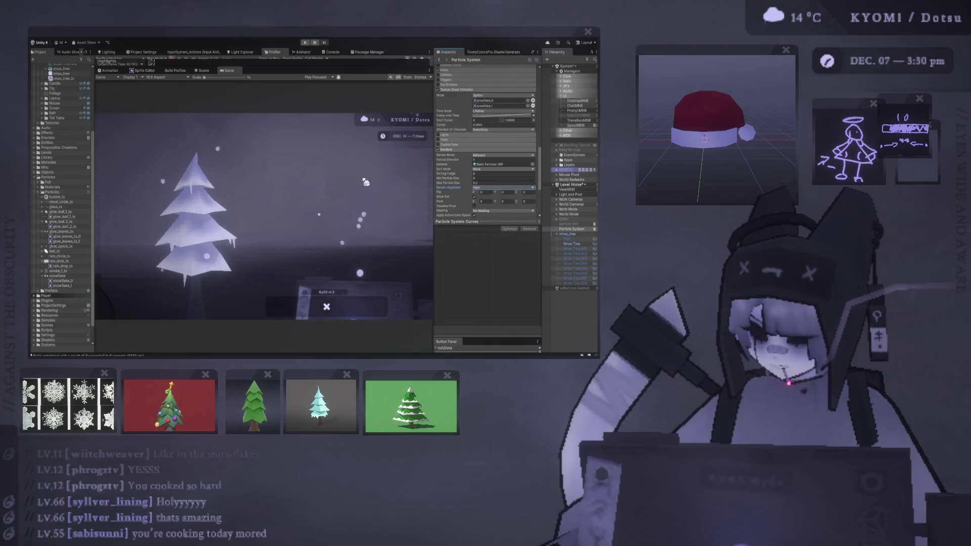
scroll(489, 138, up, 15)
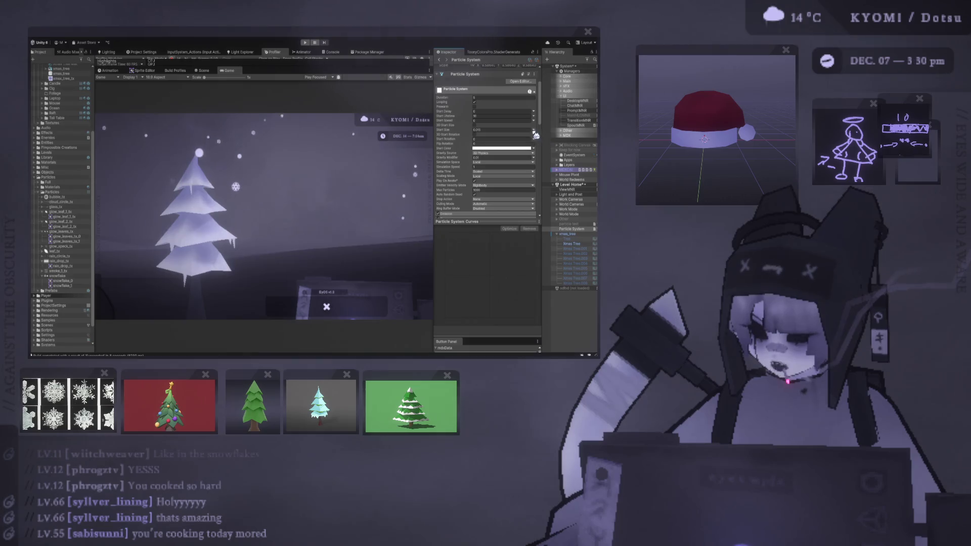
drag(493, 130, 491, 130)
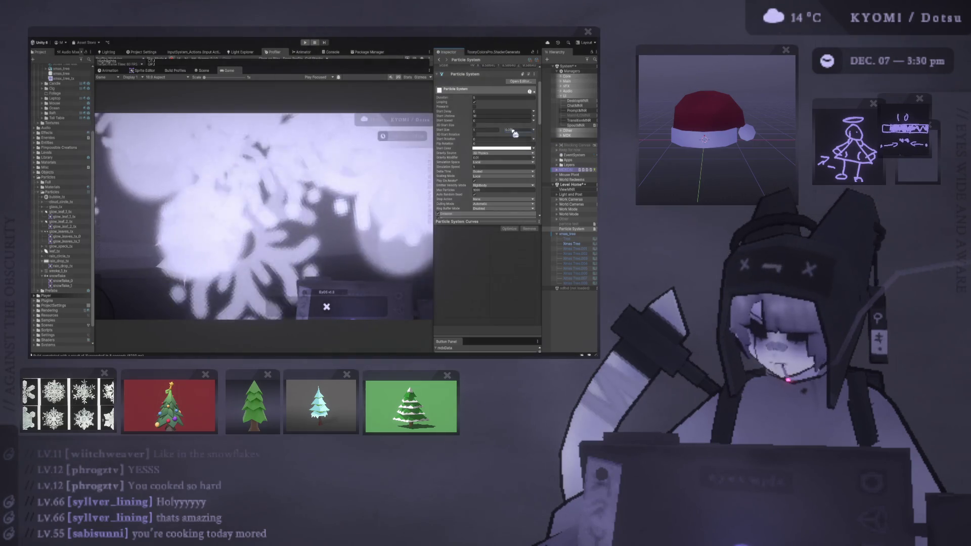
text(0.015)
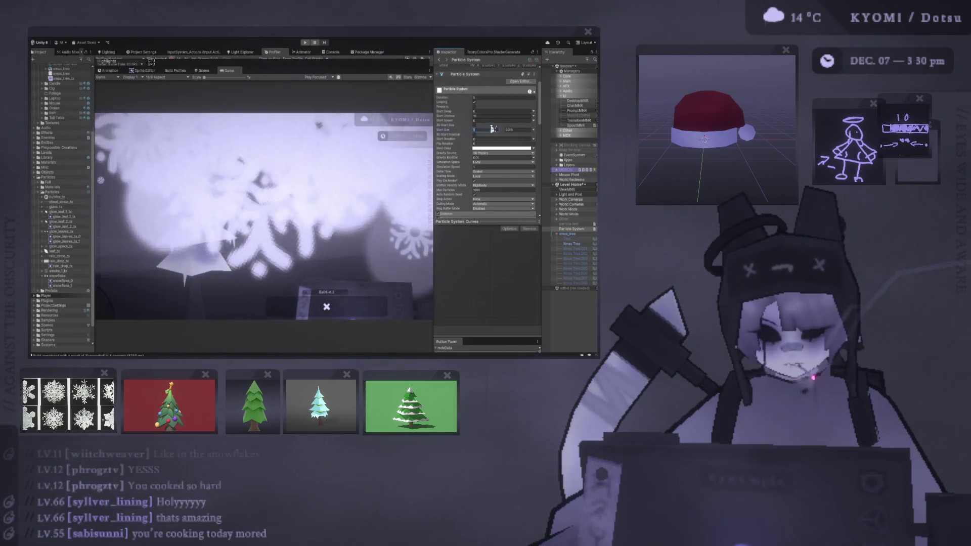
key(Return)
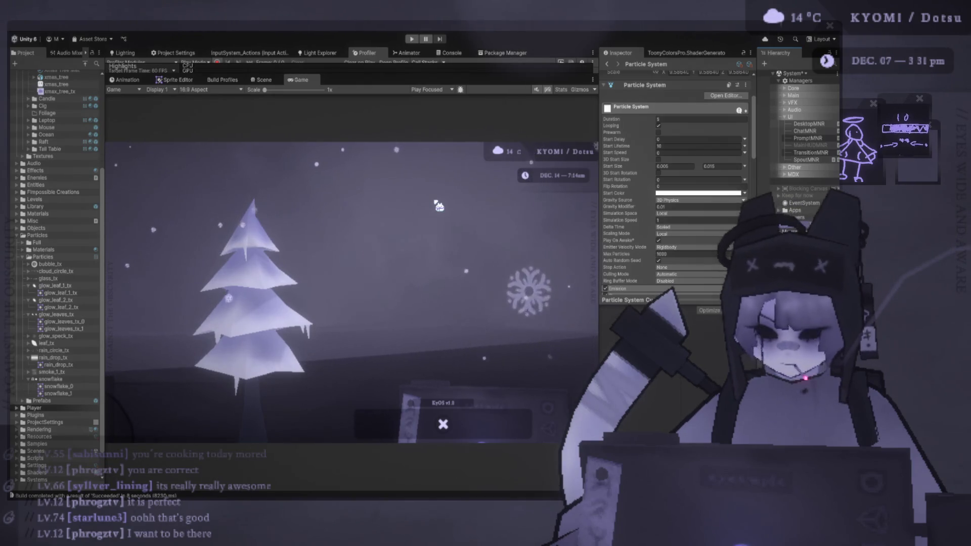
Select the Xmas Tree in the Hierarchy, stepping past ChatMNR and the snow particle system
click(274, 83)
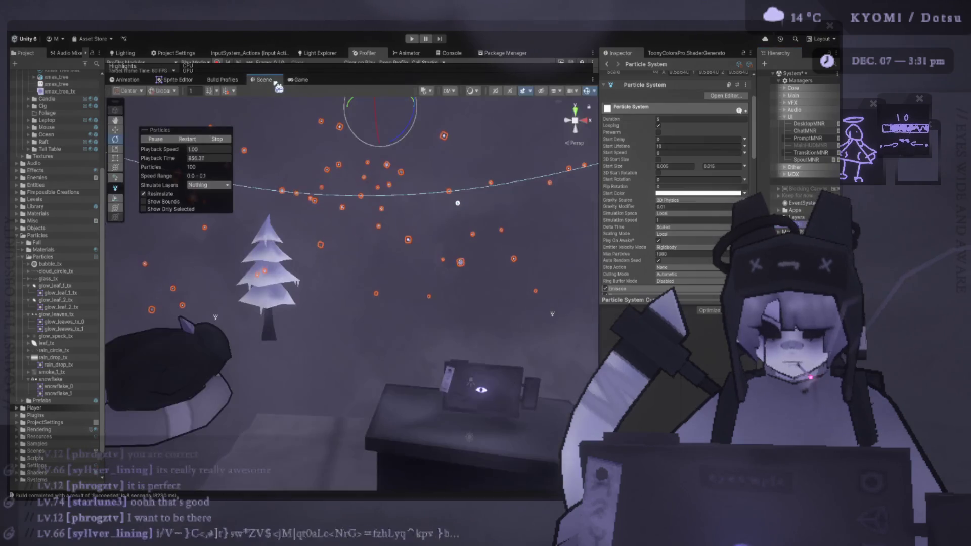
middle_click(268, 80)
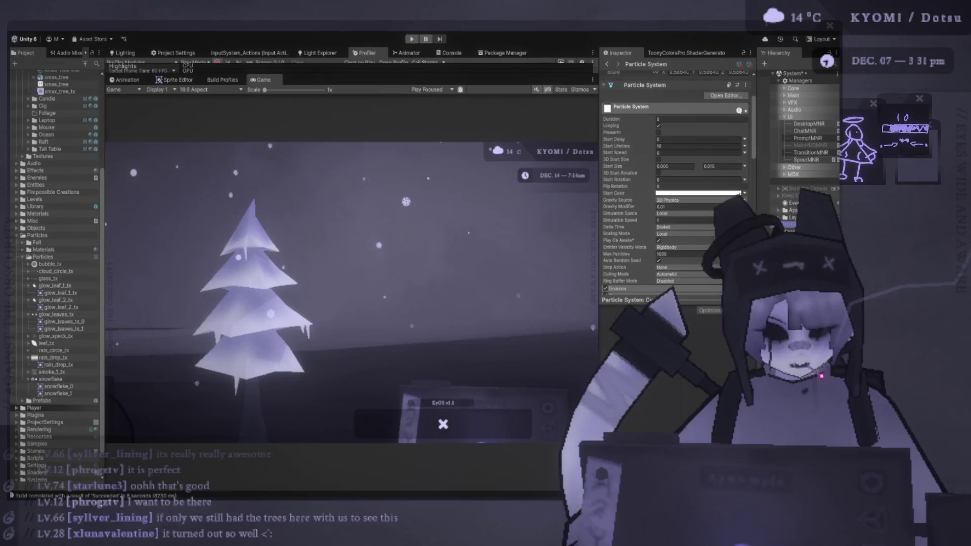
click(804, 130)
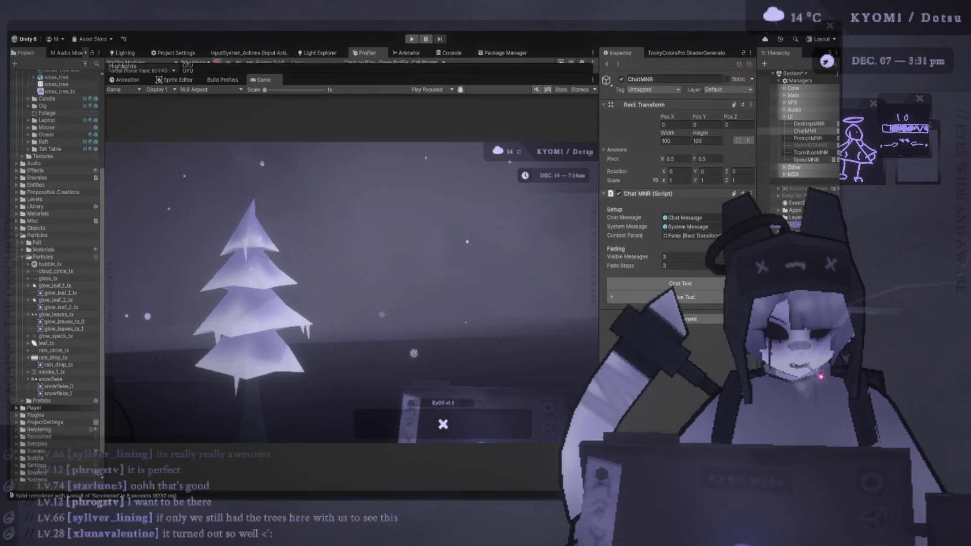
click(788, 224)
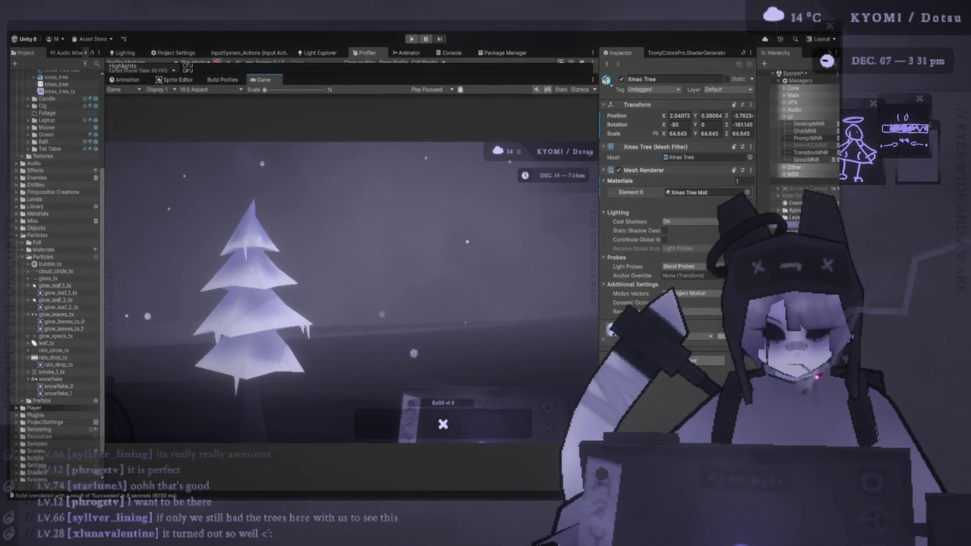
click(791, 225)
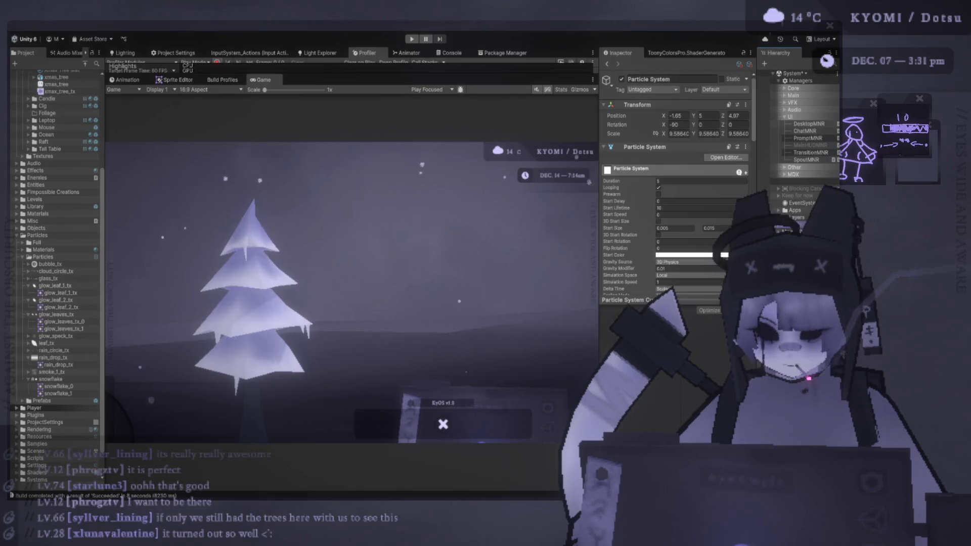
key(shift+Down)
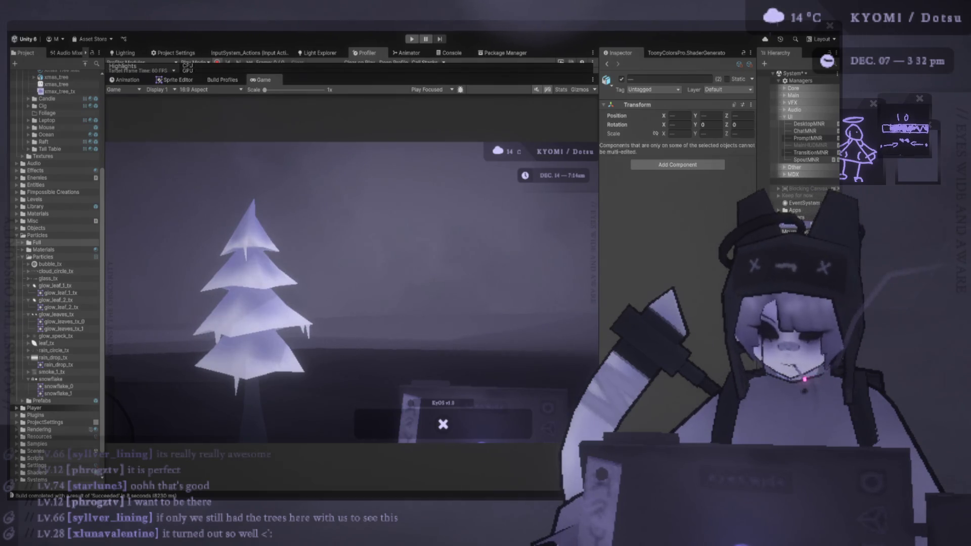
key(Down)
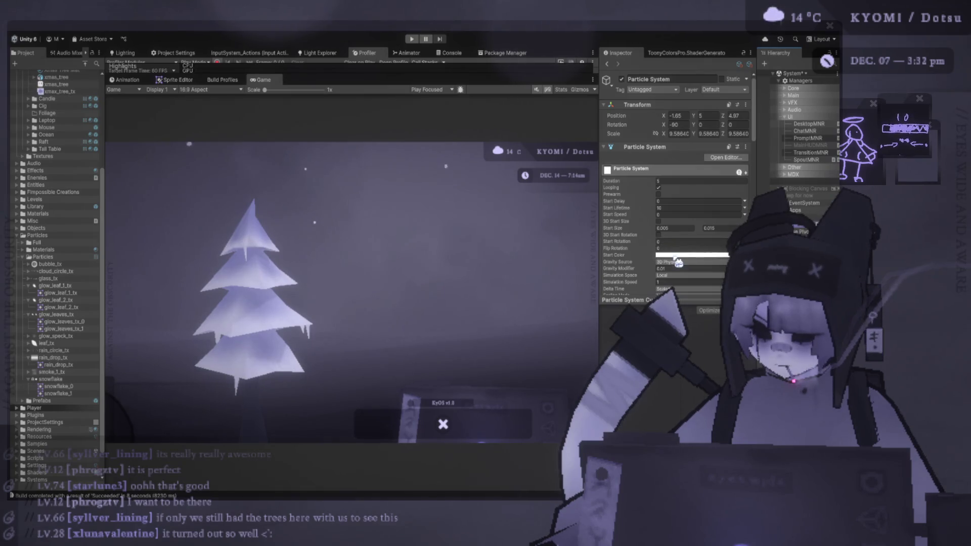
scroll(678, 263, down, 2)
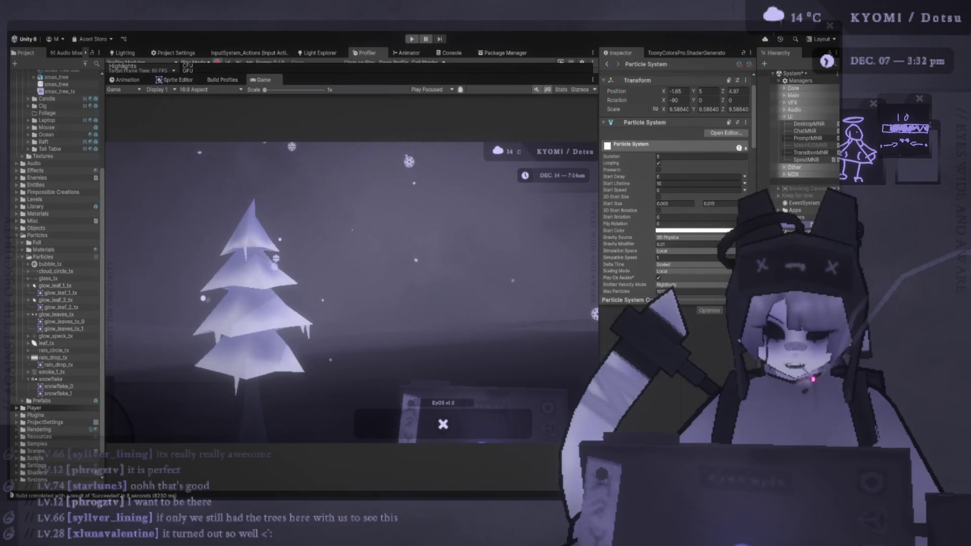
key(Down)
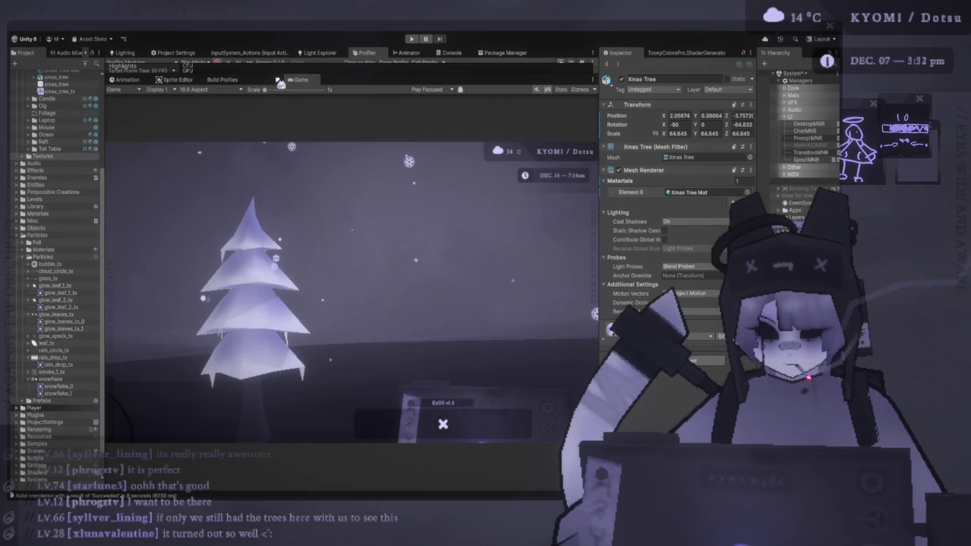
Inspect the tree in the Scene view, then reselect the snow particles and return to Game view
key(ctrl+1)
drag(292, 186, 252, 227)
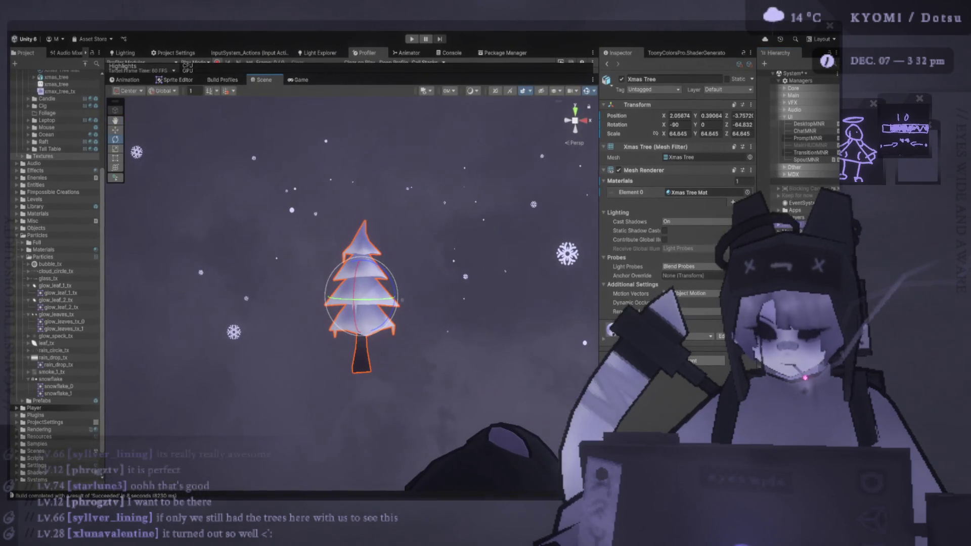
click(307, 232)
key(ctrl+2)
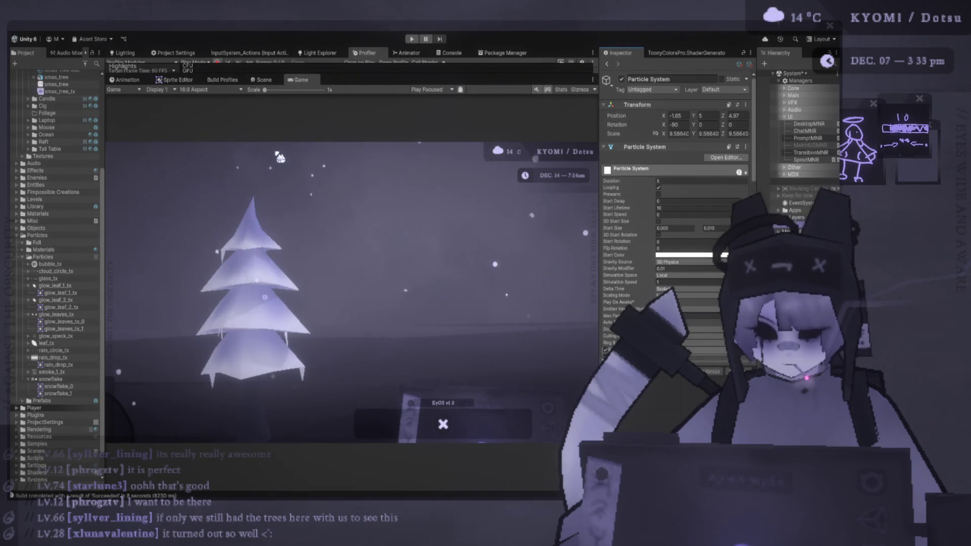
Scroll through the particle modules, then drag the Profiler's lower divider down to enlarge it
scroll(632, 293, down, 3)
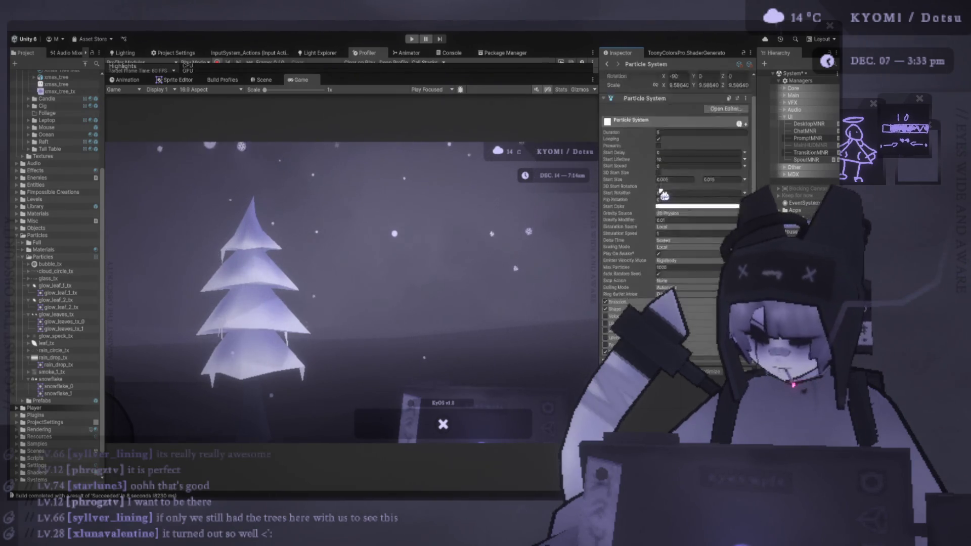
scroll(632, 292, down, 4)
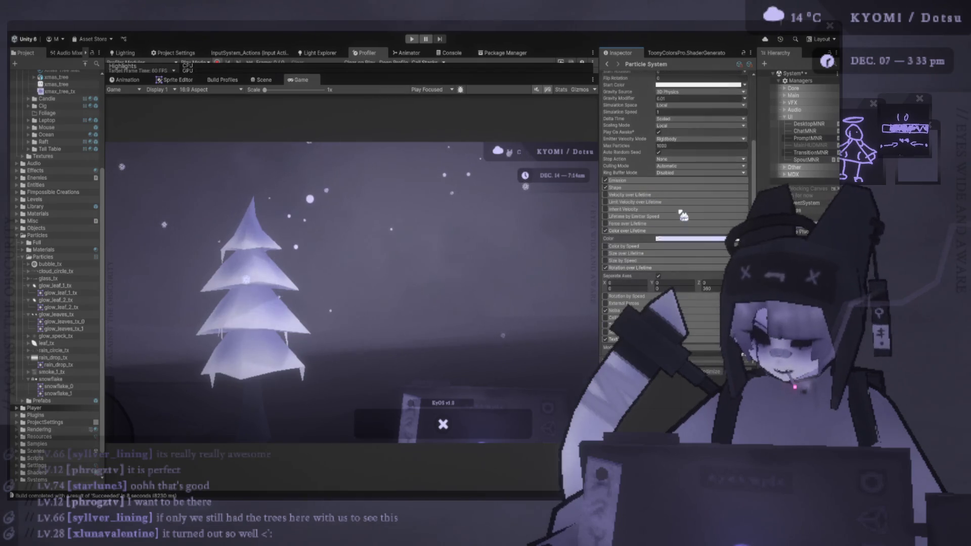
scroll(672, 247, down, 8)
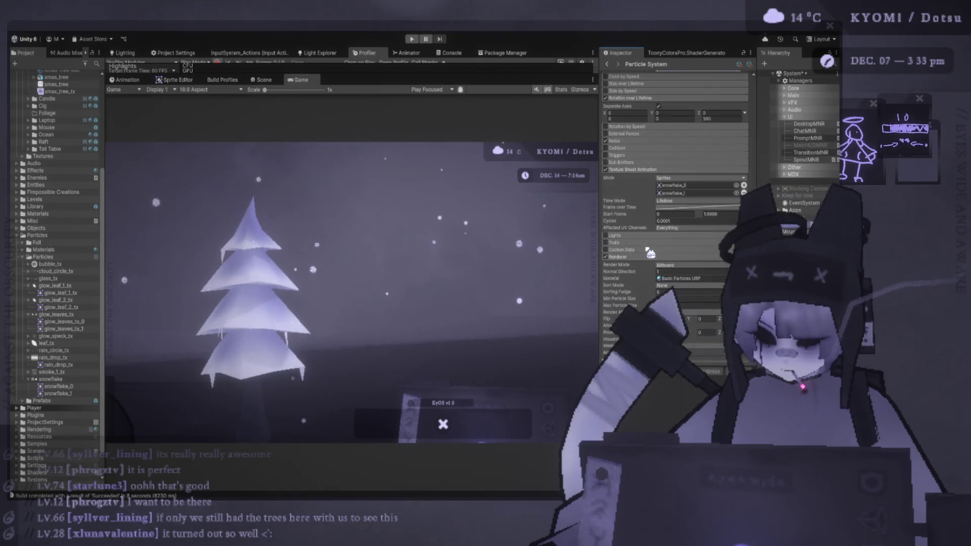
scroll(646, 249, down, 3)
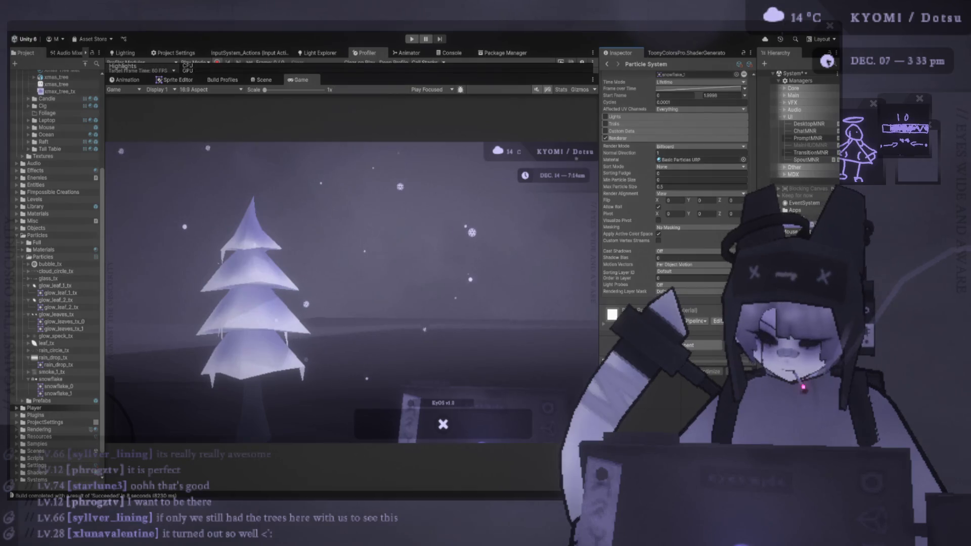
drag(441, 75, 441, 82)
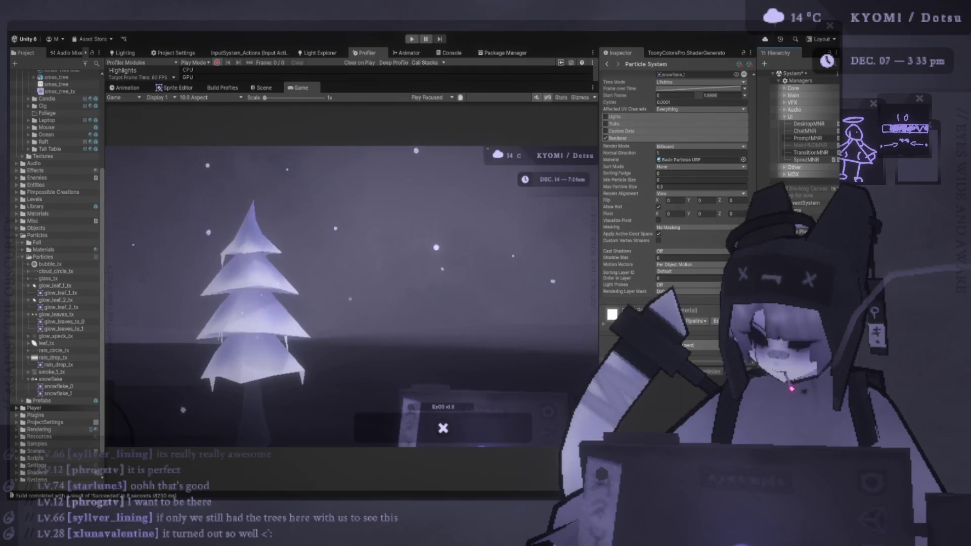
Select the Xmas Tree in the Scene view with the Move tool and drag it down and right
click(265, 88)
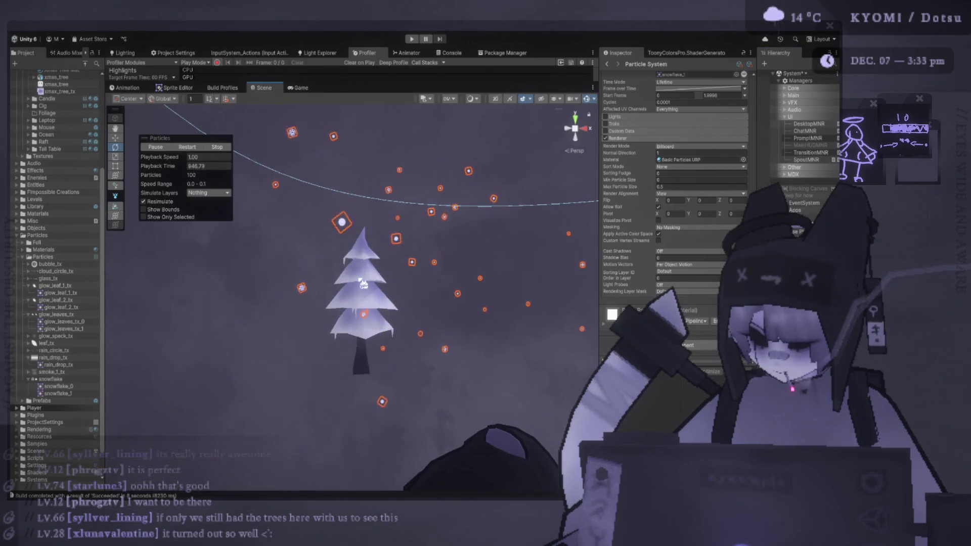
click(378, 304)
drag(378, 304, 354, 323)
click(364, 232)
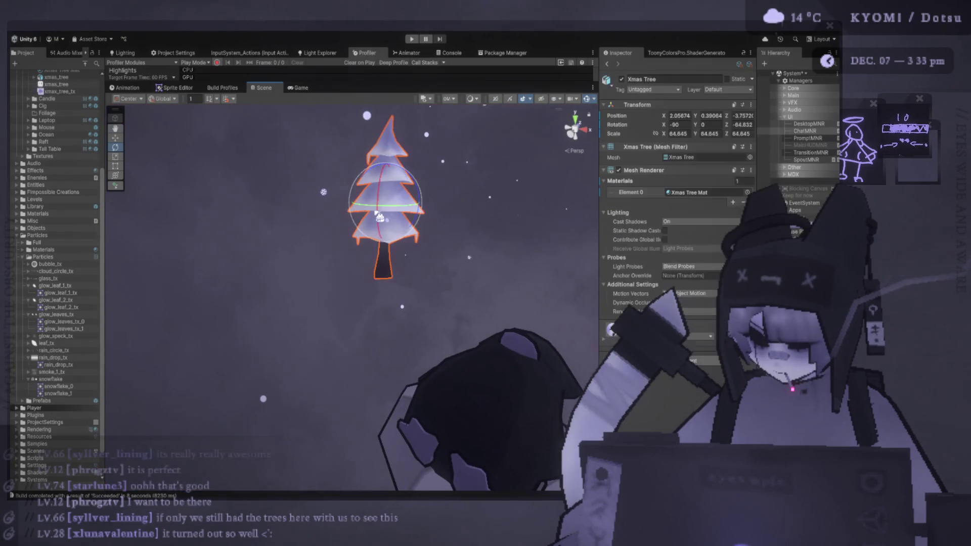
key(e)
click(121, 141)
scroll(279, 282, down, 3)
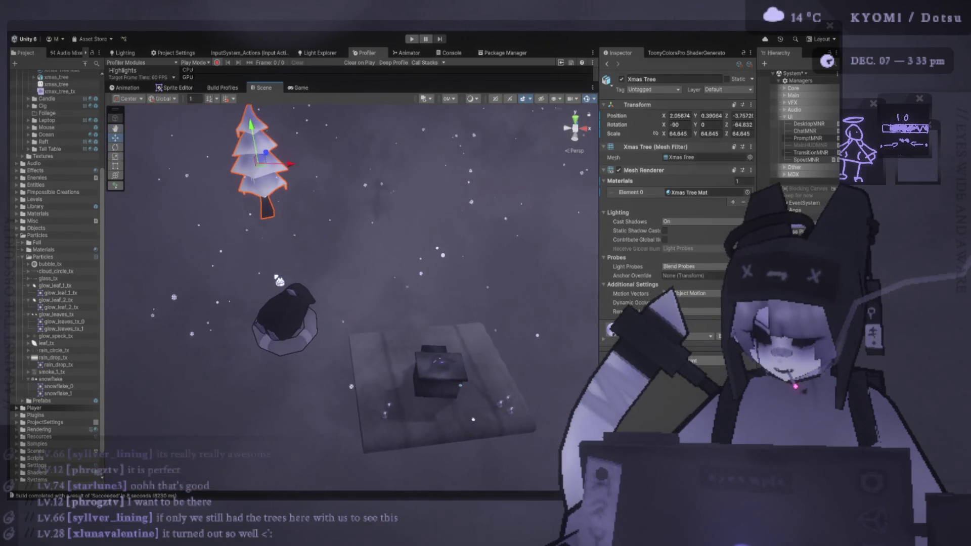
mouse_move(266, 176)
mouse_down()
mouse_move(345, 246)
mouse_move(302, 135)
mouse_up()
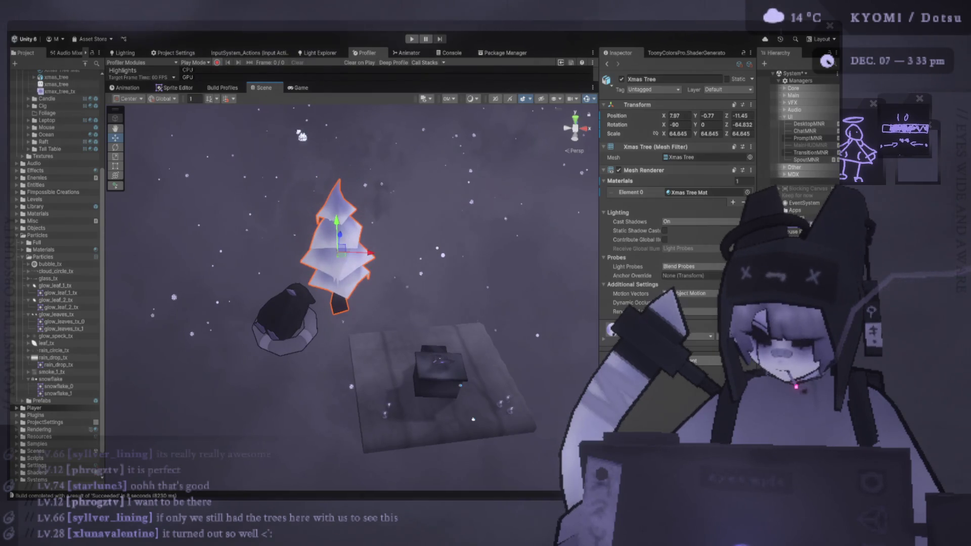
click(299, 88)
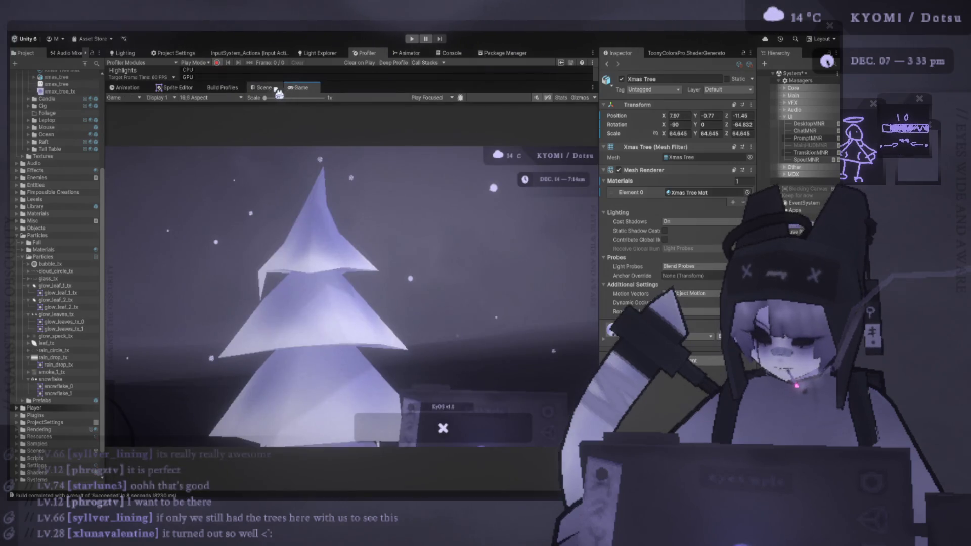
Move the tree up-left, further left, and closer into the room, previewing each position
click(277, 89)
drag(339, 227, 307, 108)
click(300, 88)
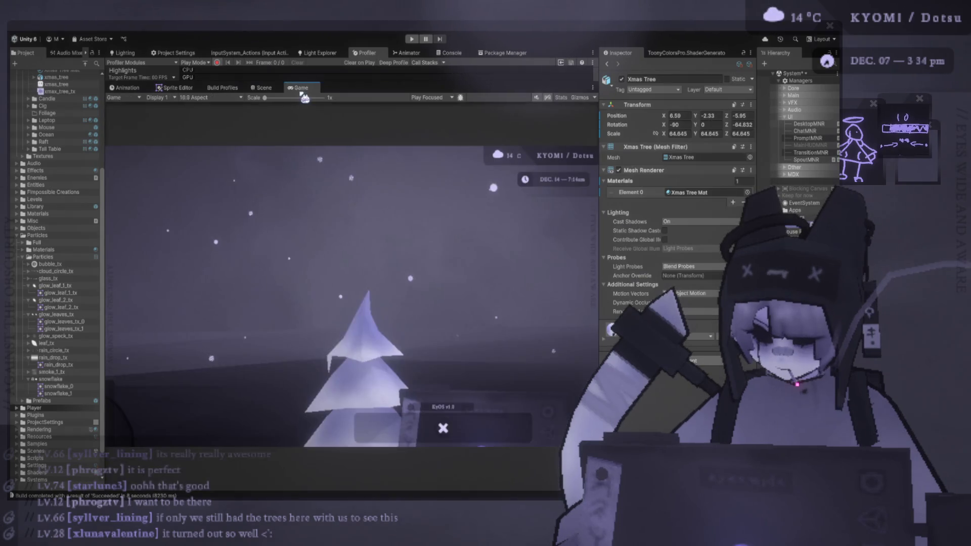
key(ctrl+1)
drag(326, 199, 283, 192)
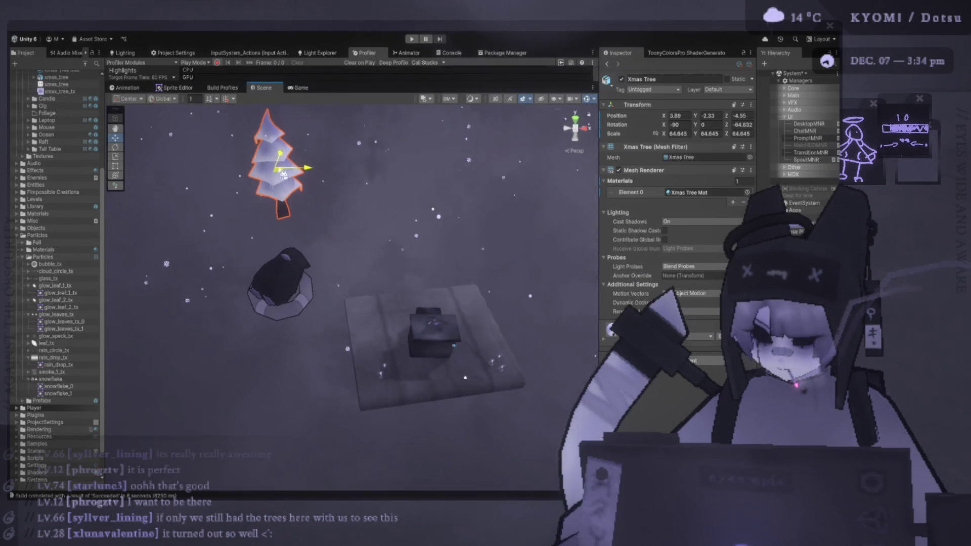
click(300, 88)
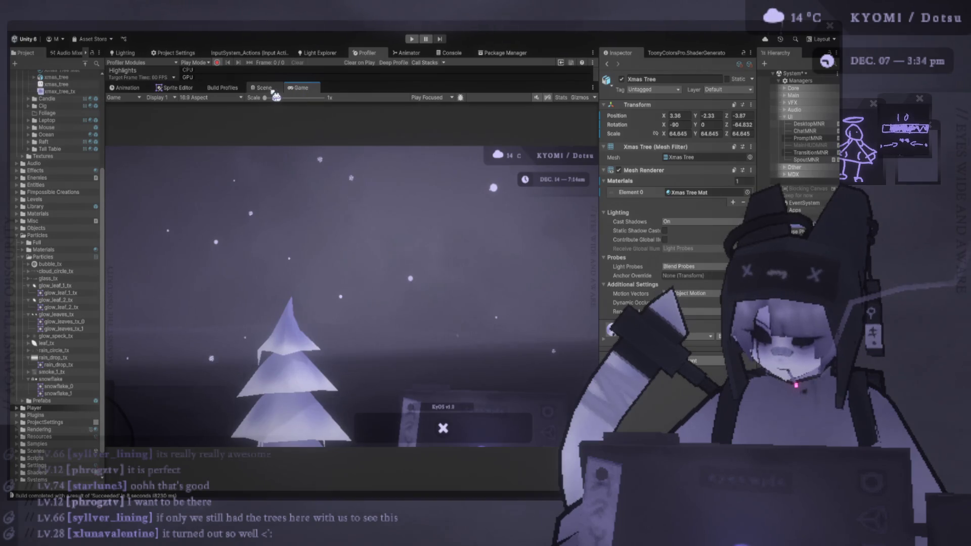
key(ctrl+1)
drag(331, 224, 319, 186)
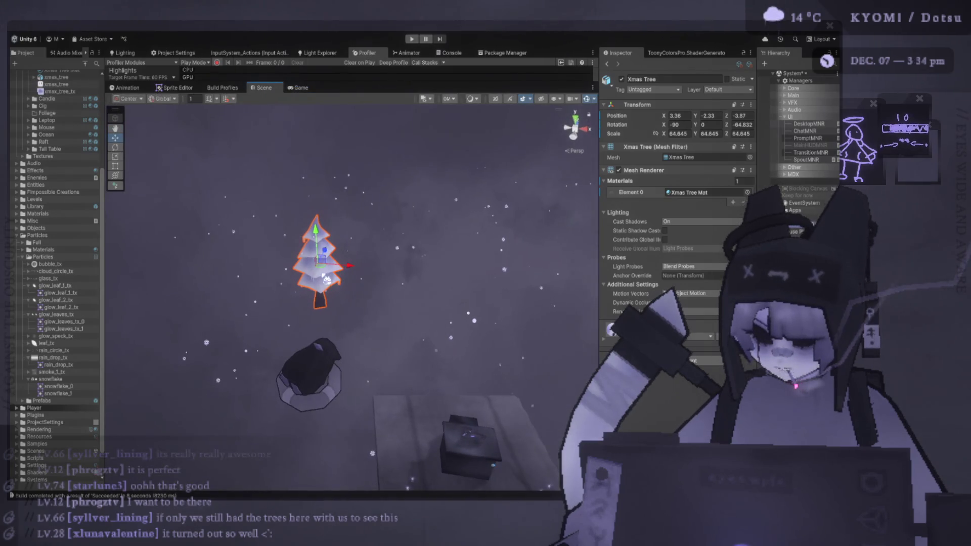
drag(326, 280, 316, 235)
click(300, 88)
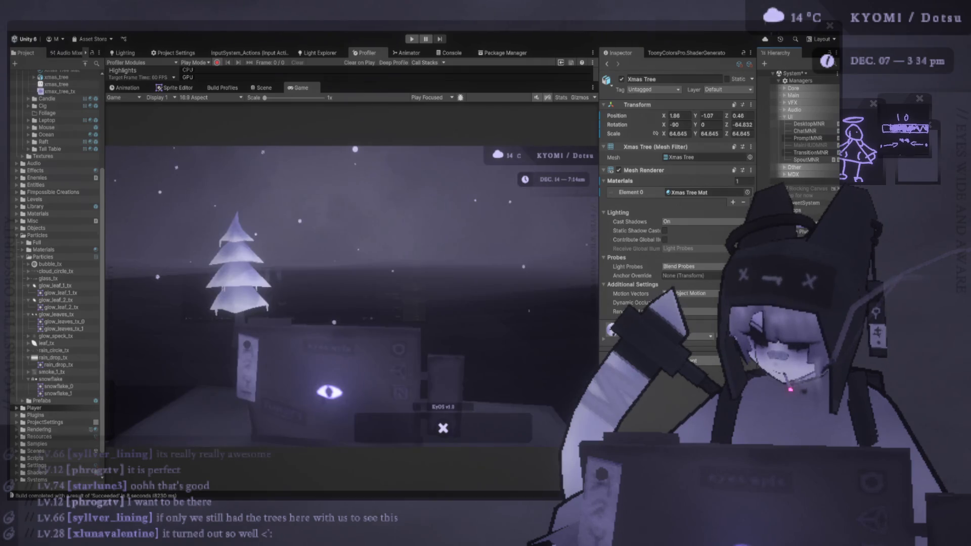
Lower the tree toward the floor and fine-tune its spot beside the desk screen
click(264, 88)
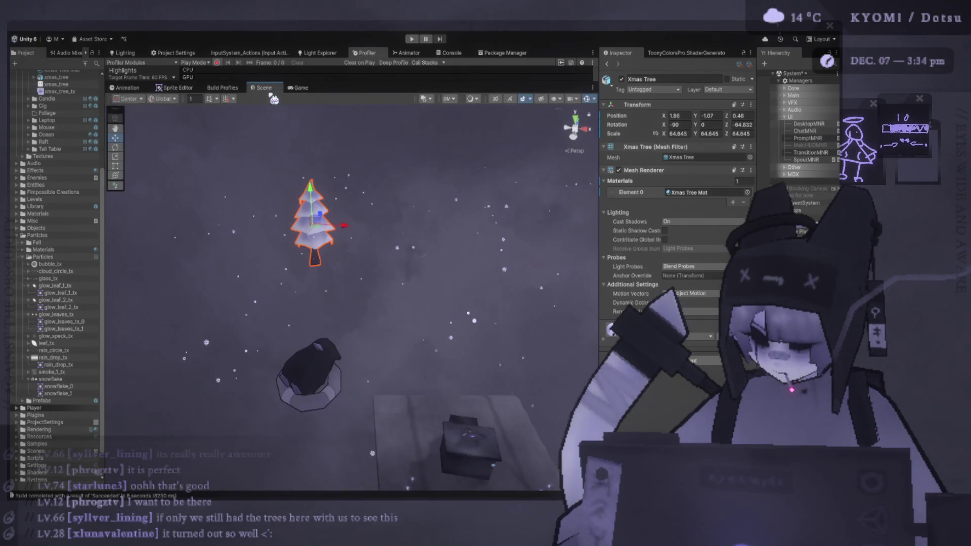
drag(314, 194, 309, 150)
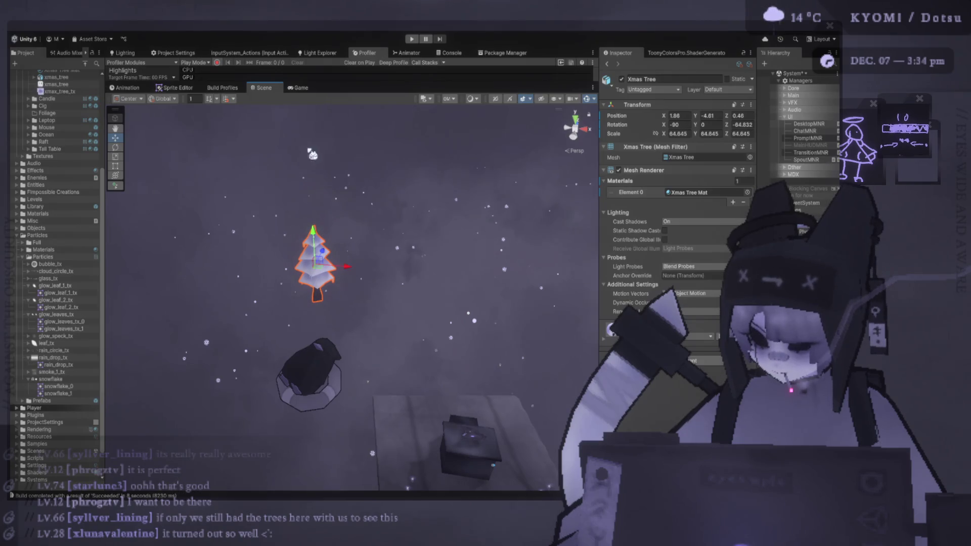
click(300, 88)
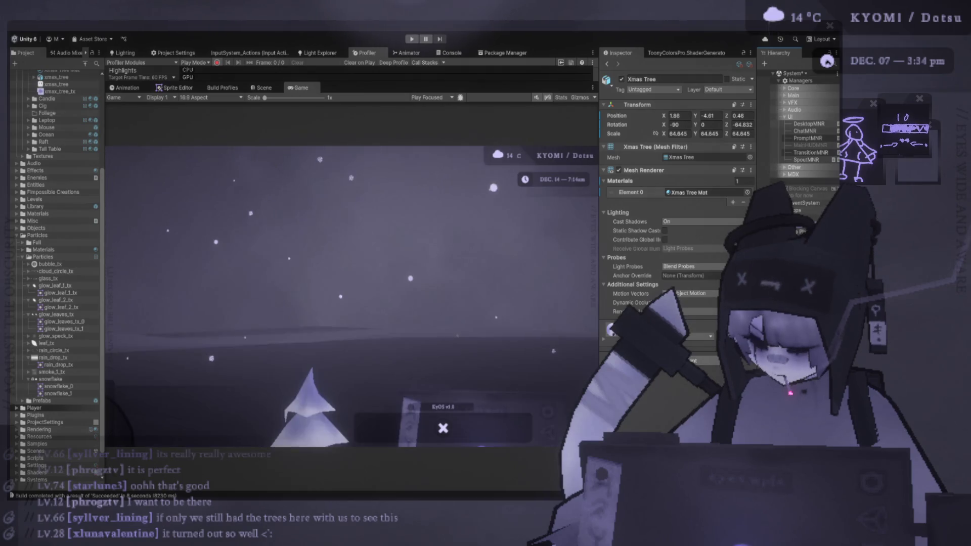
click(265, 88)
mouse_move(329, 271)
mouse_down()
mouse_move(303, 281)
mouse_move(262, 330)
mouse_move(515, 361)
mouse_up()
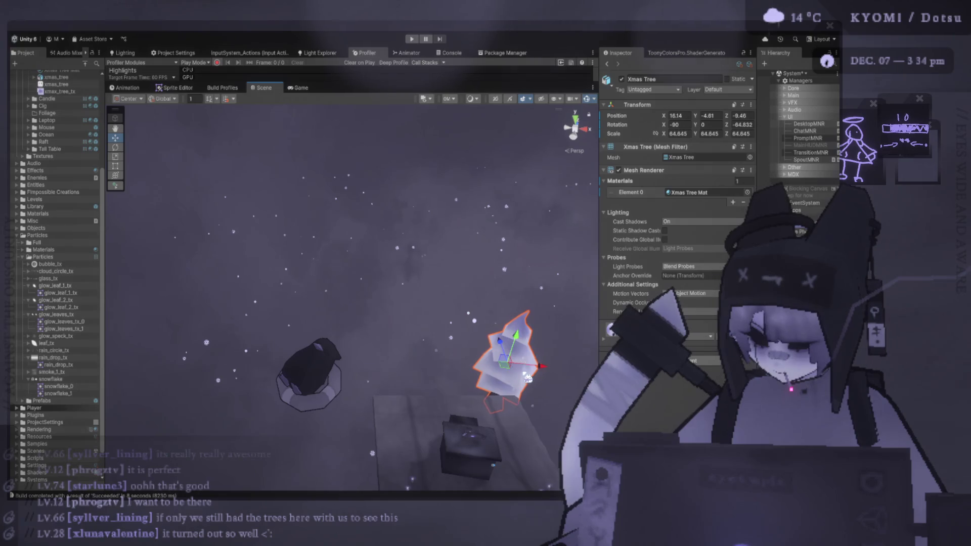
click(301, 90)
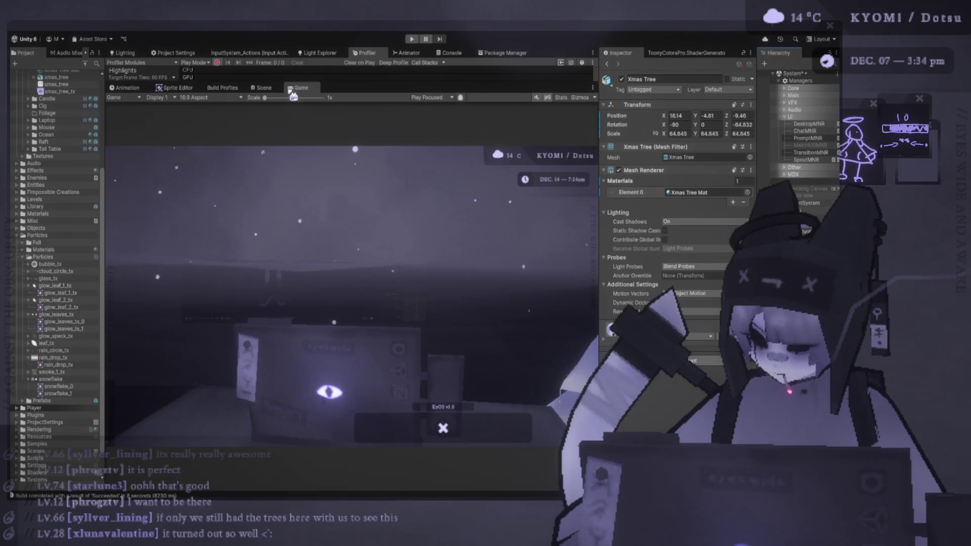
click(262, 88)
mouse_move(507, 373)
mouse_down()
mouse_move(480, 344)
mouse_move(493, 298)
mouse_up()
click(298, 88)
click(262, 88)
click(301, 88)
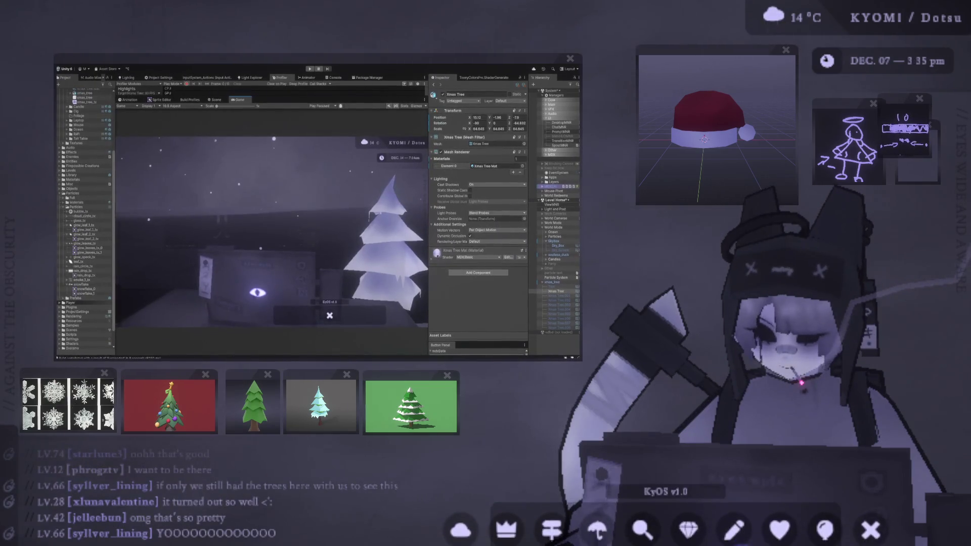
Select the snowflake Particle System and view the snow through the Work Cameras
click(556, 278)
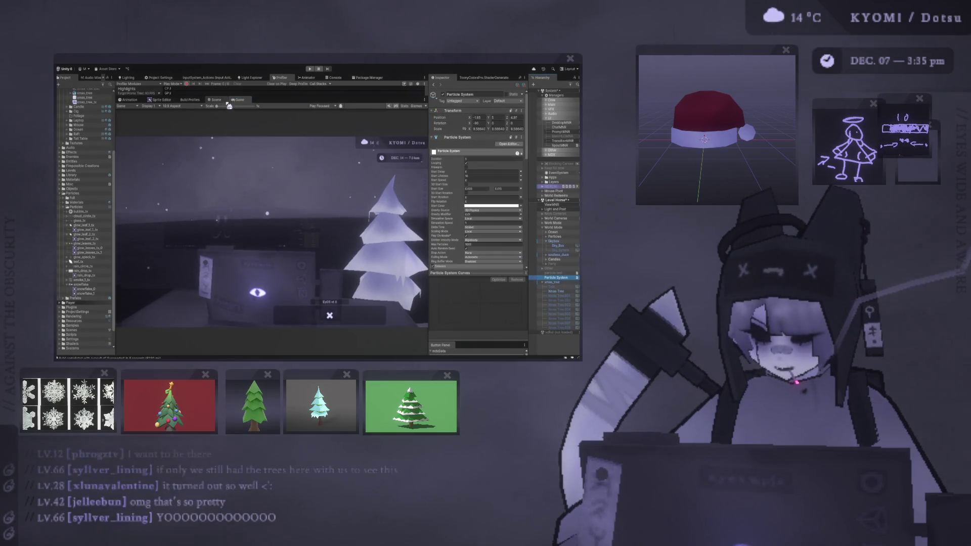
click(542, 215)
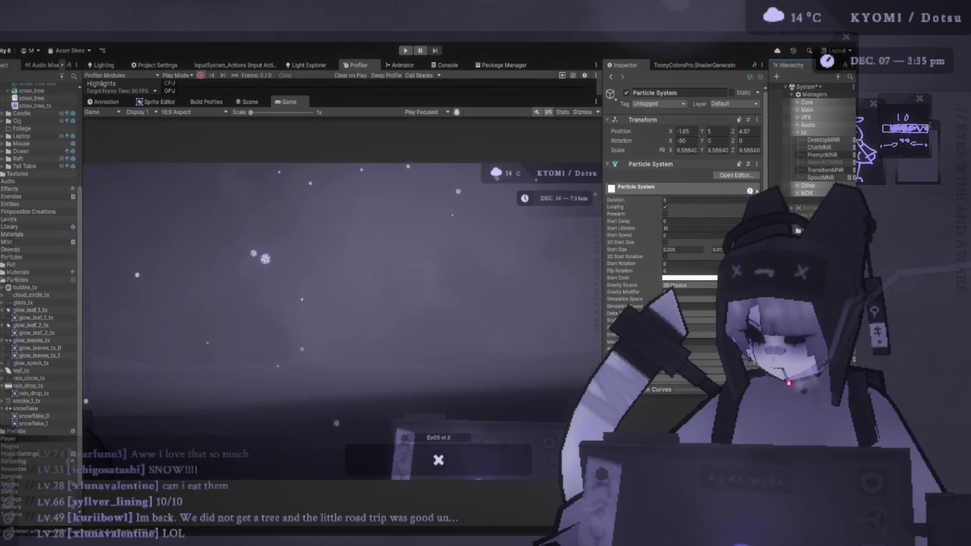
Move the second xmas_tree back to the room's upper left, previewing it in the Game view
click(251, 102)
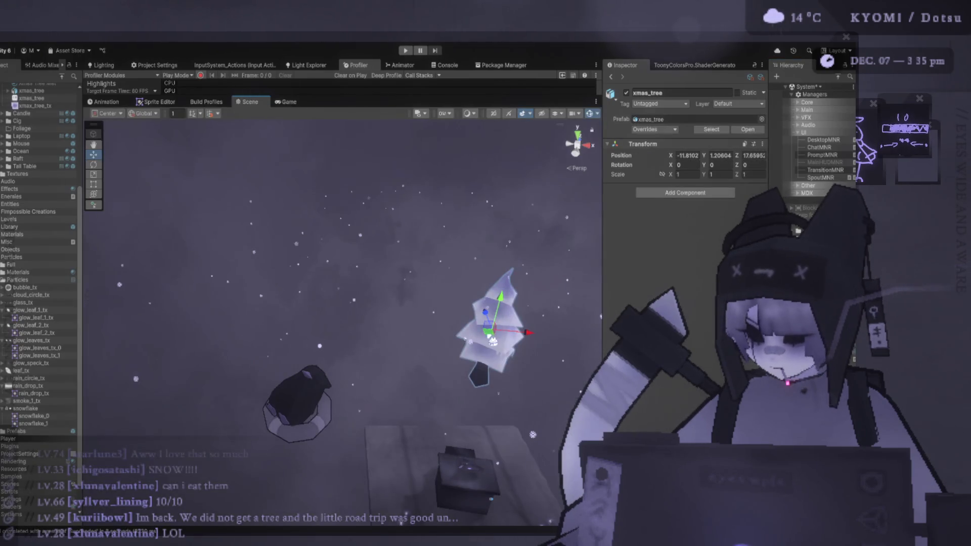
mouse_move(492, 341)
mouse_down()
mouse_move(325, 289)
mouse_move(286, 251)
mouse_up()
click(289, 101)
click(250, 101)
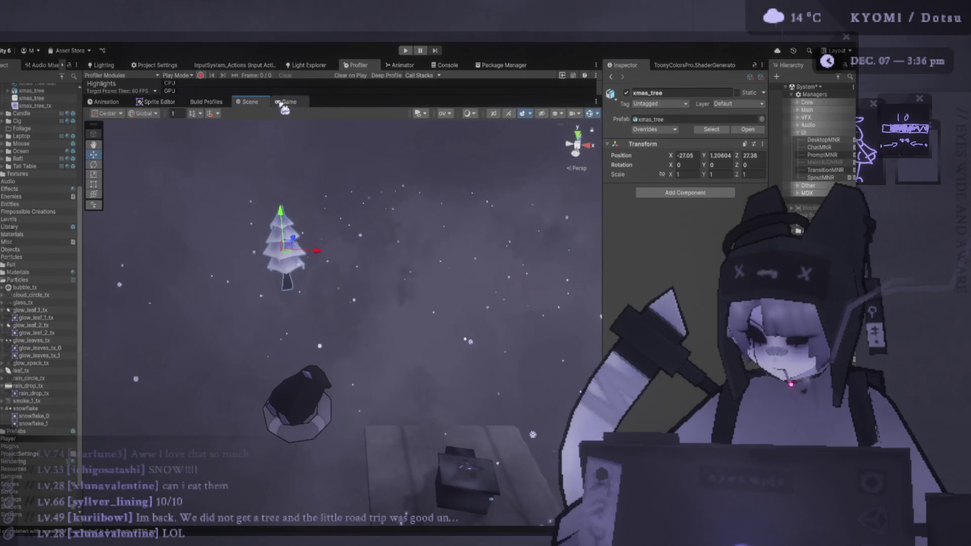
click(285, 102)
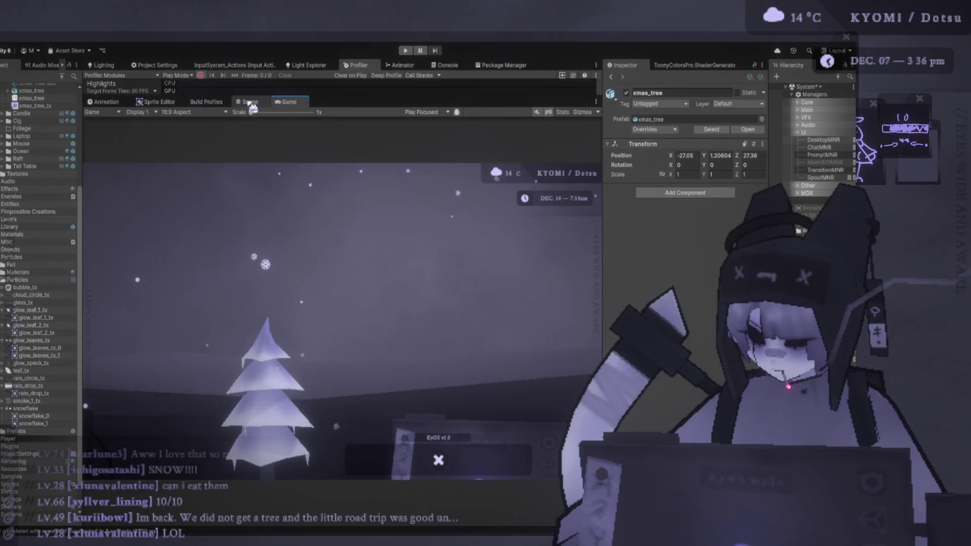
click(250, 102)
mouse_move(284, 241)
mouse_down()
mouse_move(276, 217)
mouse_move(266, 231)
mouse_up()
click(288, 101)
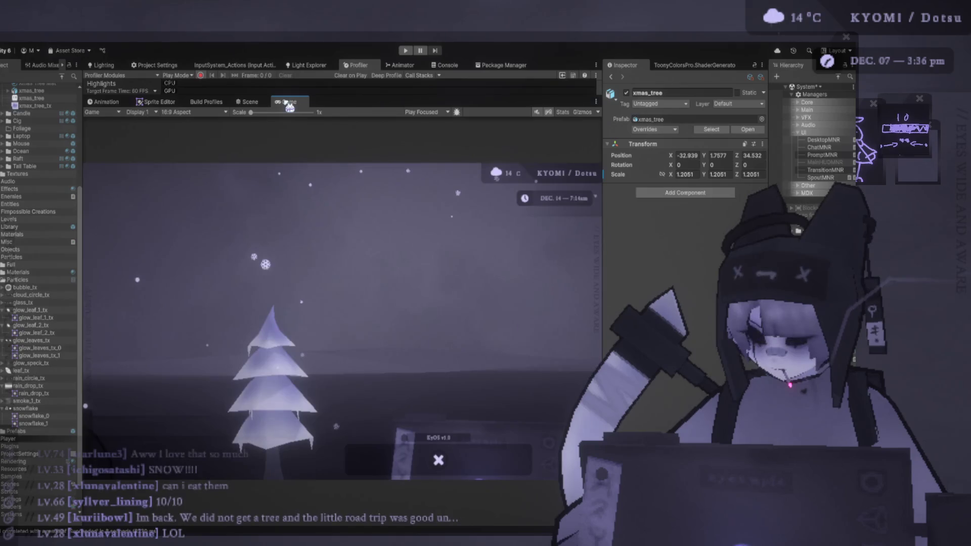
Scale the tree up to about 1.76 and check it through the game camera
click(251, 103)
mouse_move(280, 233)
mouse_down()
mouse_move(307, 242)
mouse_move(273, 202)
mouse_up()
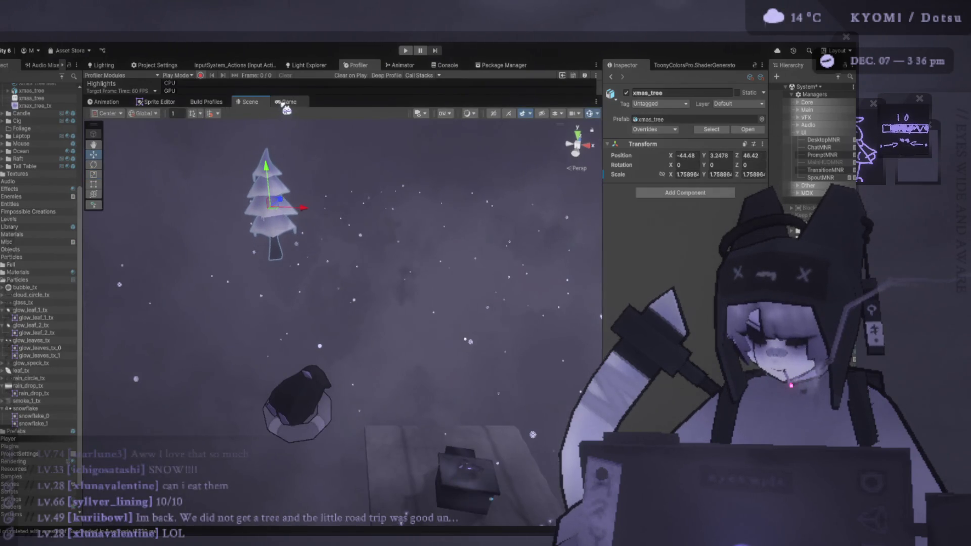
click(287, 103)
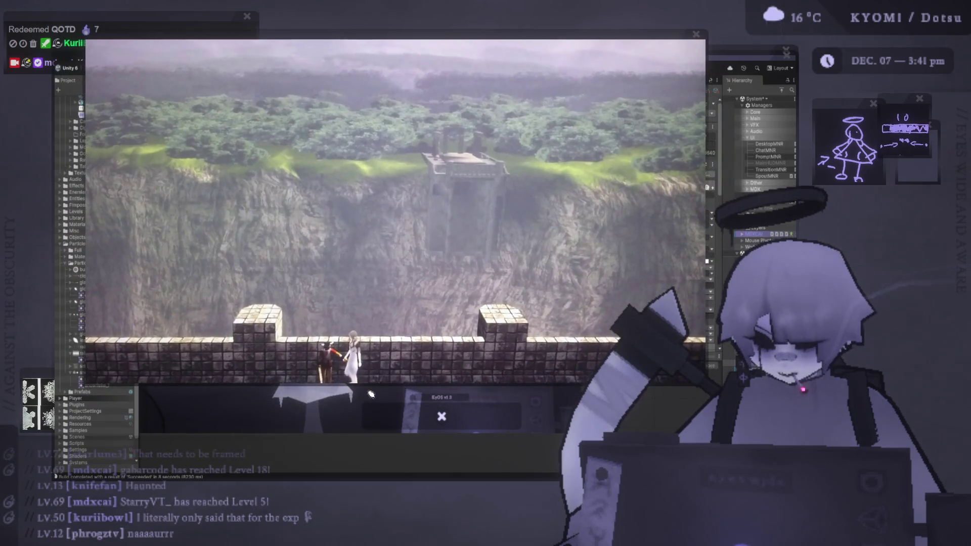
Display the castle-wall reference screenshot, with its battlement and forested cliff, in an image viewer over Unity
mouse_move(622, 542)
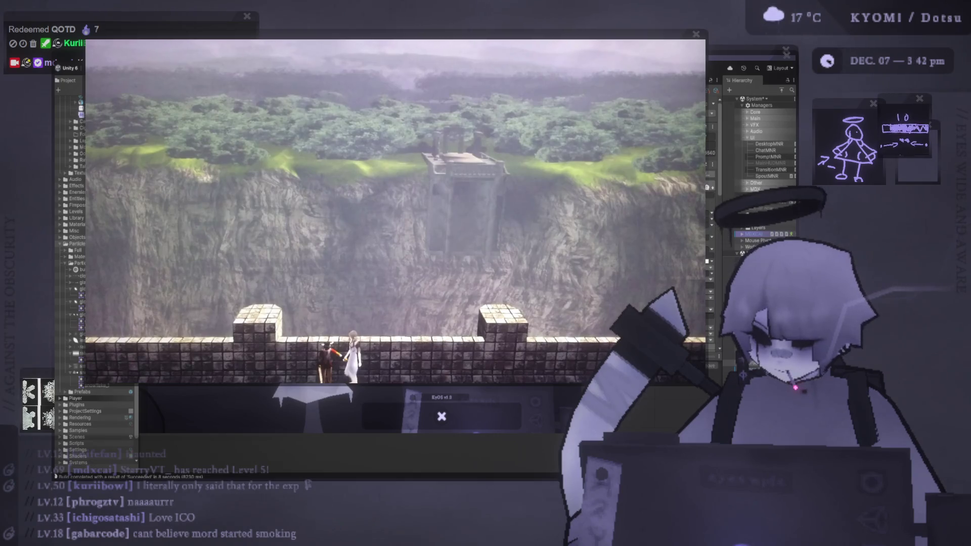
Recentre the viewer's content, then bring the Unity editor's Game view back to the front
drag(146, 62, 303, 218)
scroll(302, 217, up, 3)
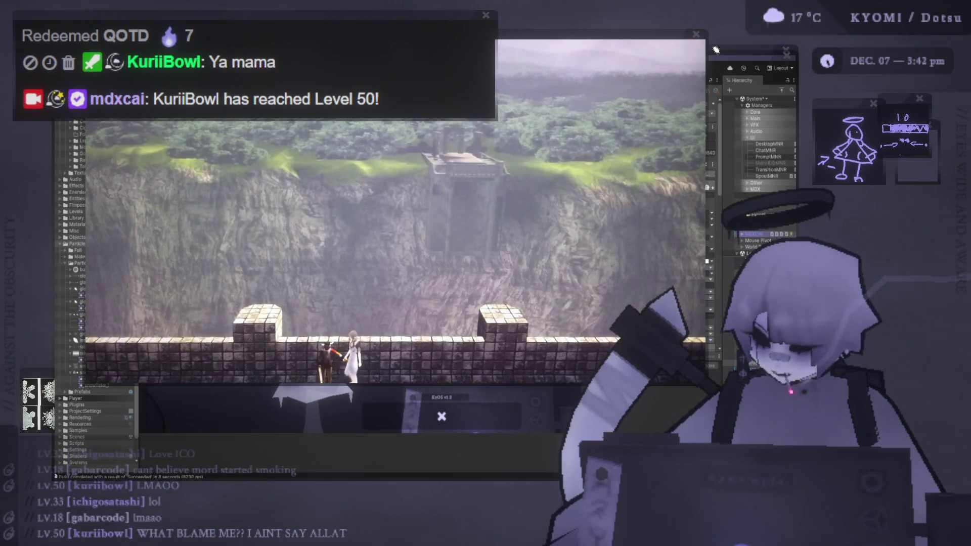
click(735, 55)
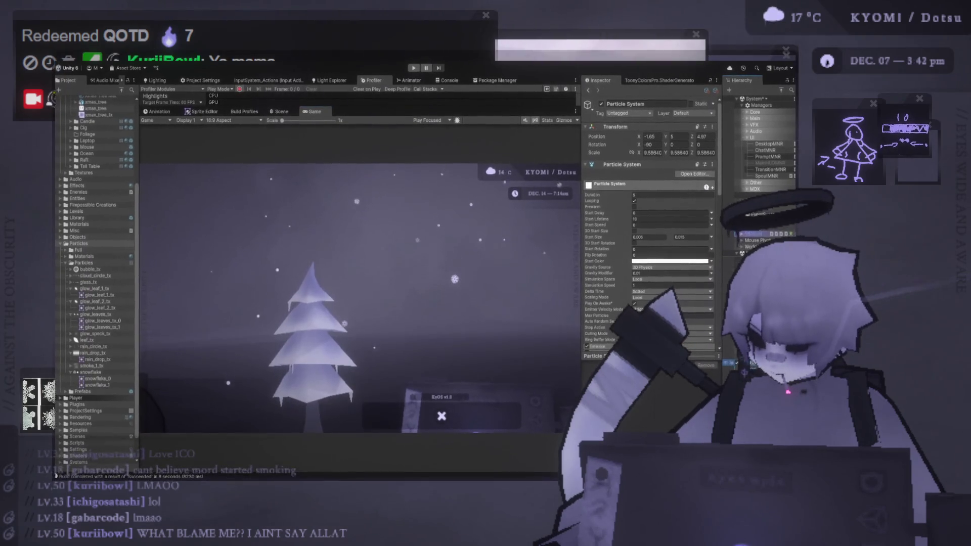
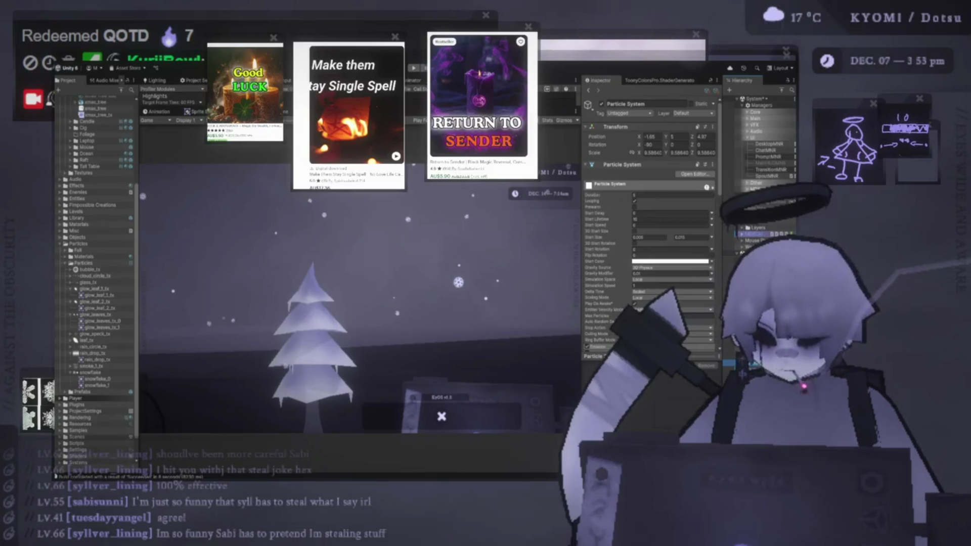
Select the Materials folder, then bring up the KyOS credits list of supporter names
click(84, 256)
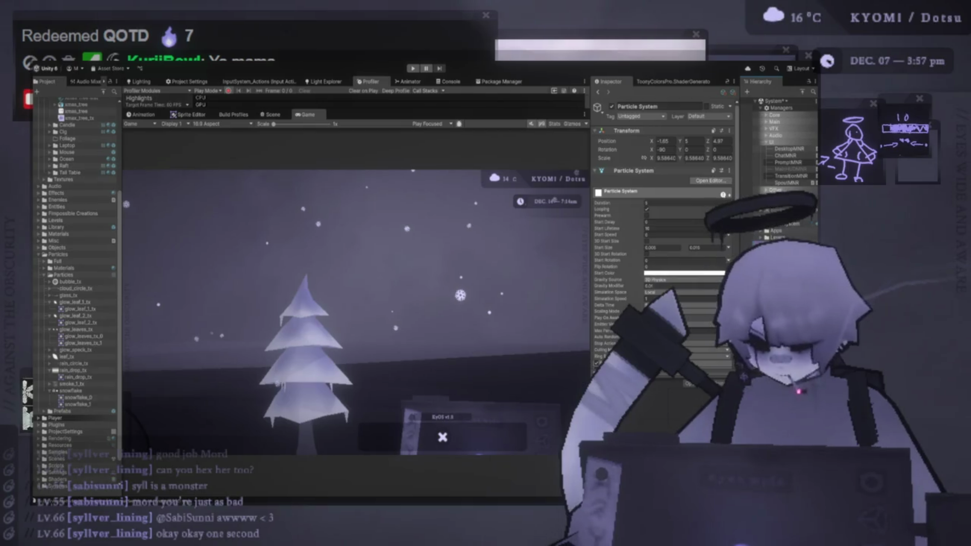
mouse_move(616, 512)
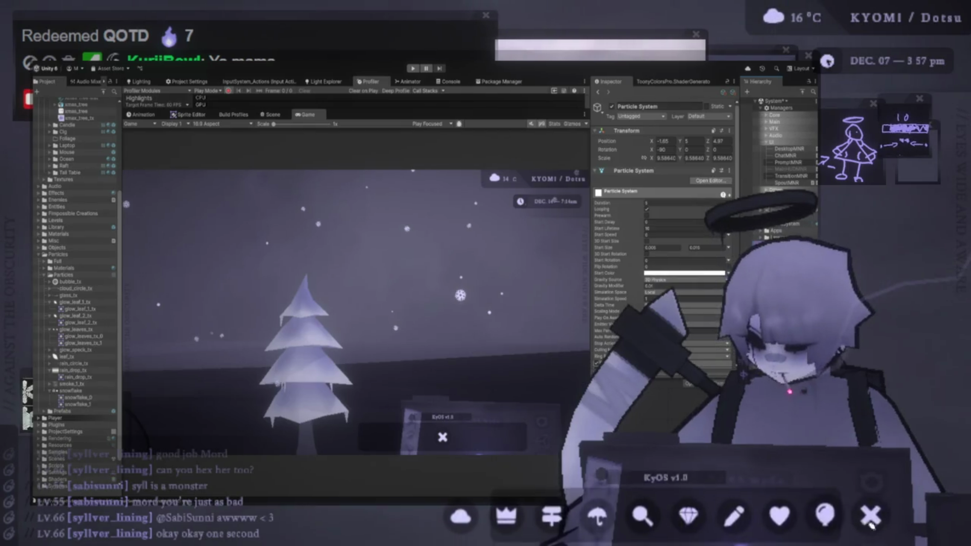
click(779, 512)
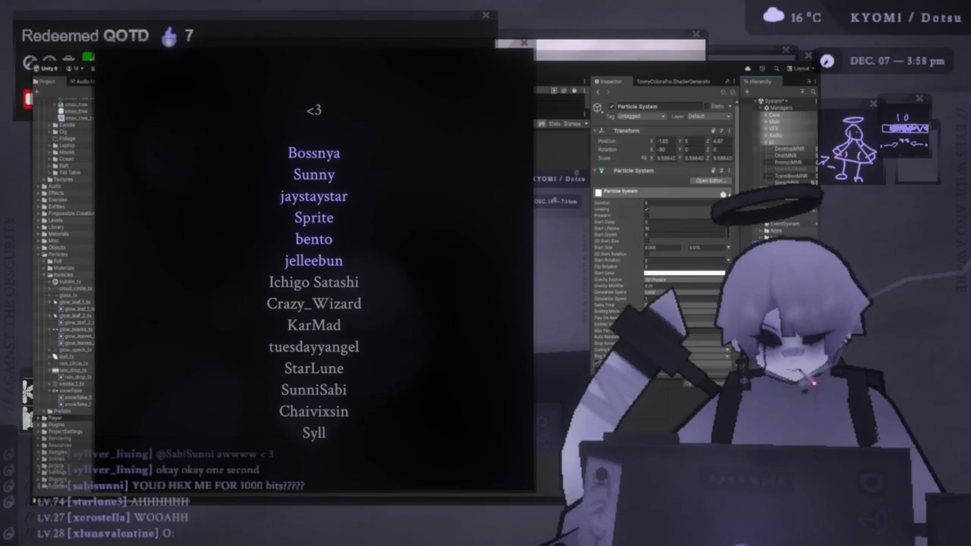
Place an enlarged doodle widget right of the credits list and clear its old drawing
mouse_move(750, 517)
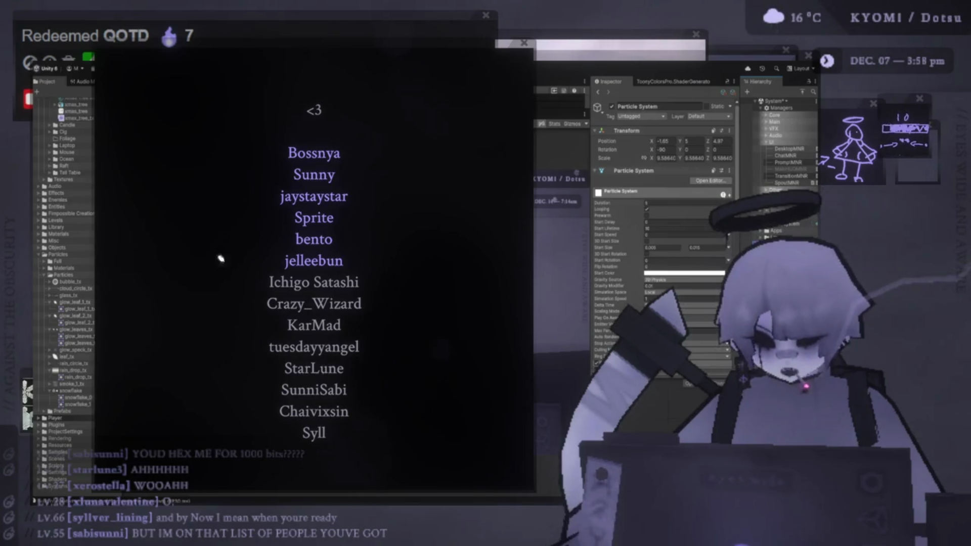
mouse_move(516, 520)
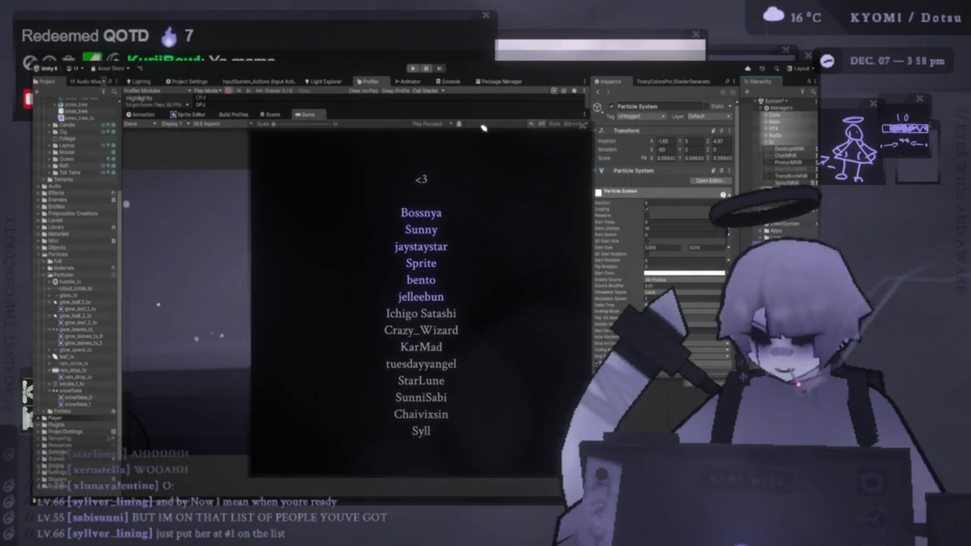
mouse_move(867, 102)
mouse_down()
mouse_move(465, 109)
mouse_move(513, 104)
mouse_up()
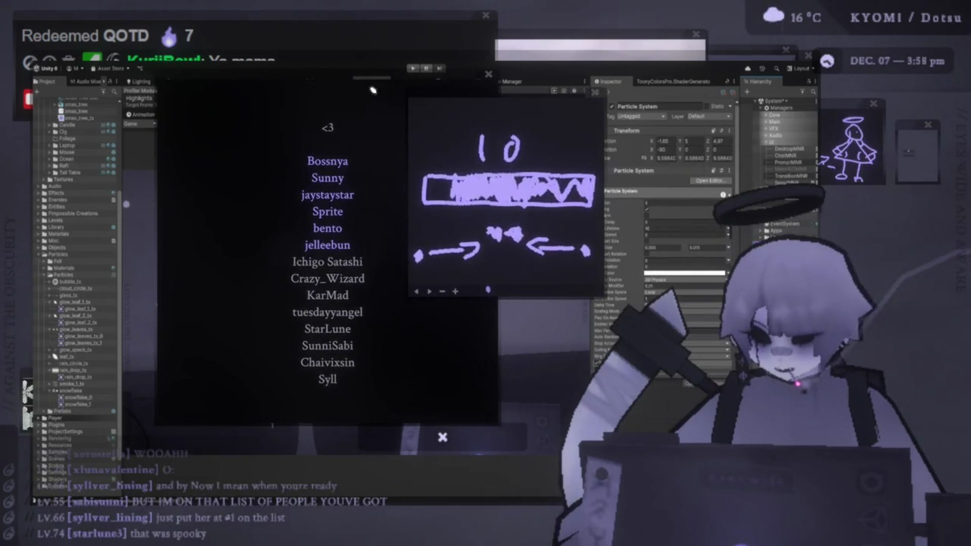
drag(377, 89, 285, 84)
scroll(565, 227, up, 5)
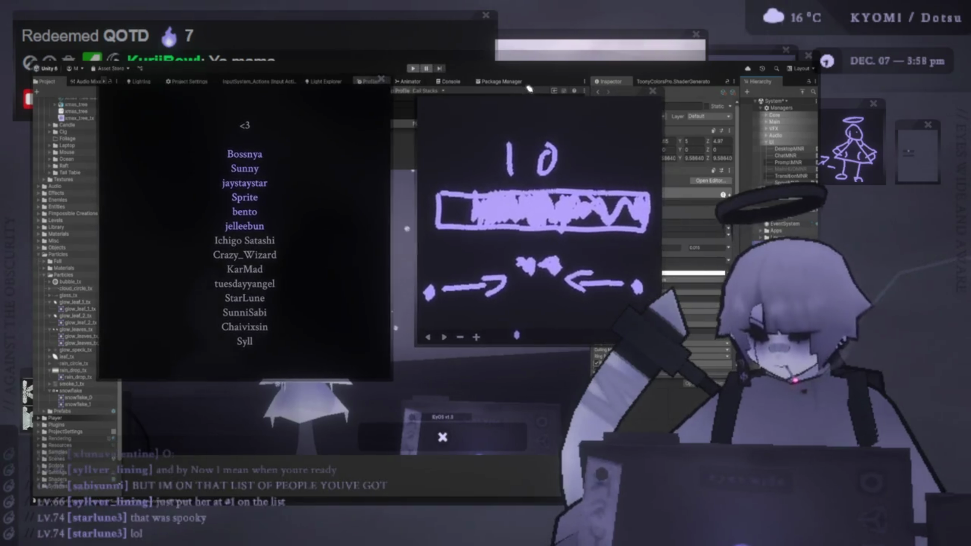
drag(508, 98, 484, 105)
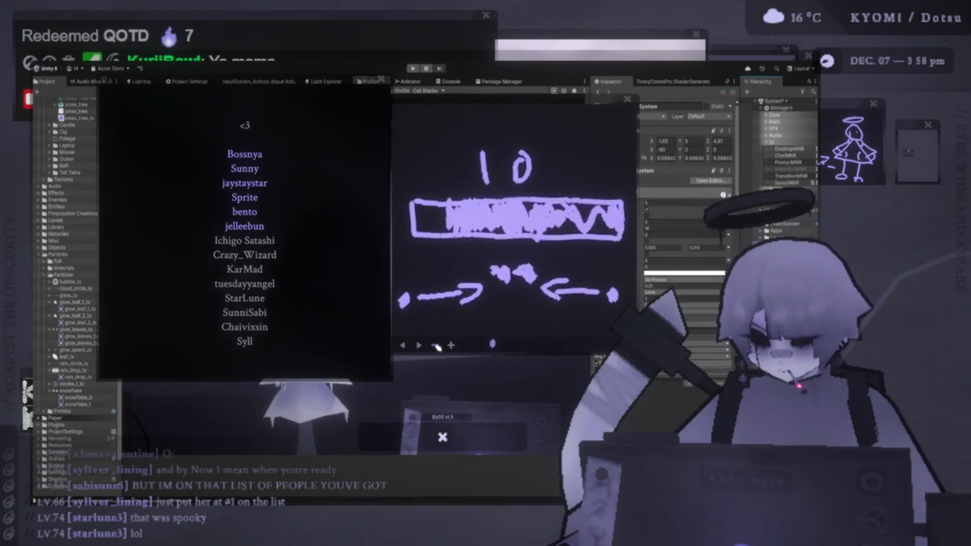
click(436, 344)
click(451, 345)
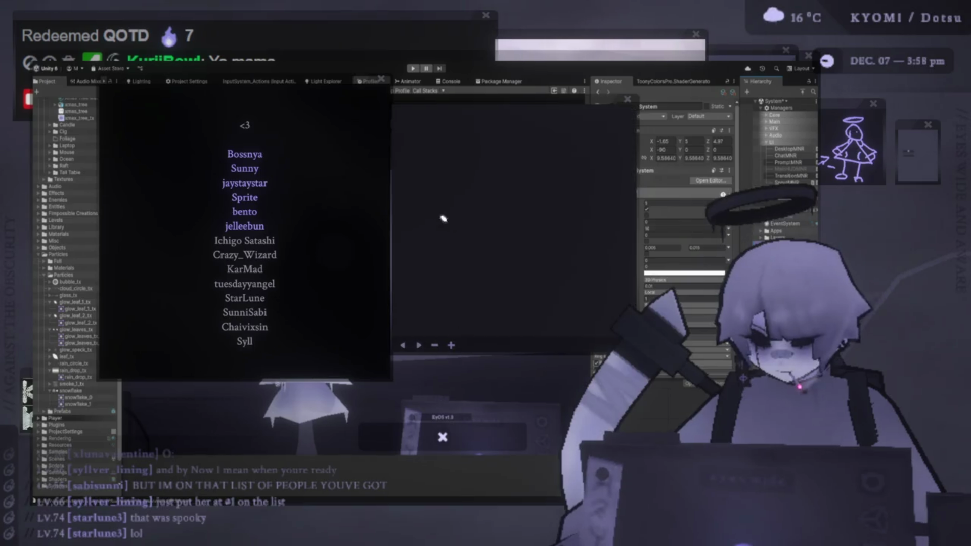
Handwrite two viewer names on separate lines with a frowning face beneath them
mouse_move(448, 167)
mouse_down()
mouse_move(455, 187)
mouse_move(431, 206)
mouse_move(494, 205)
mouse_up()
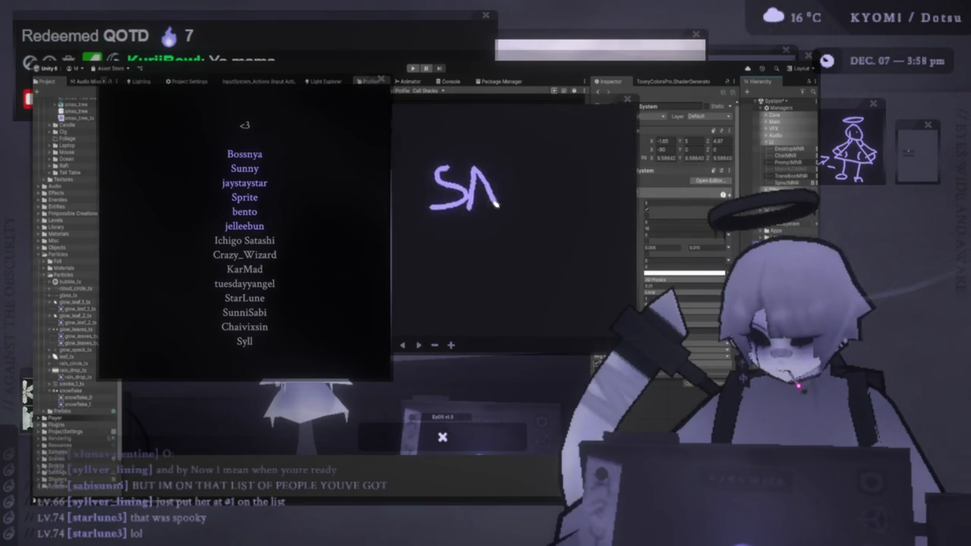
drag(506, 167, 525, 198)
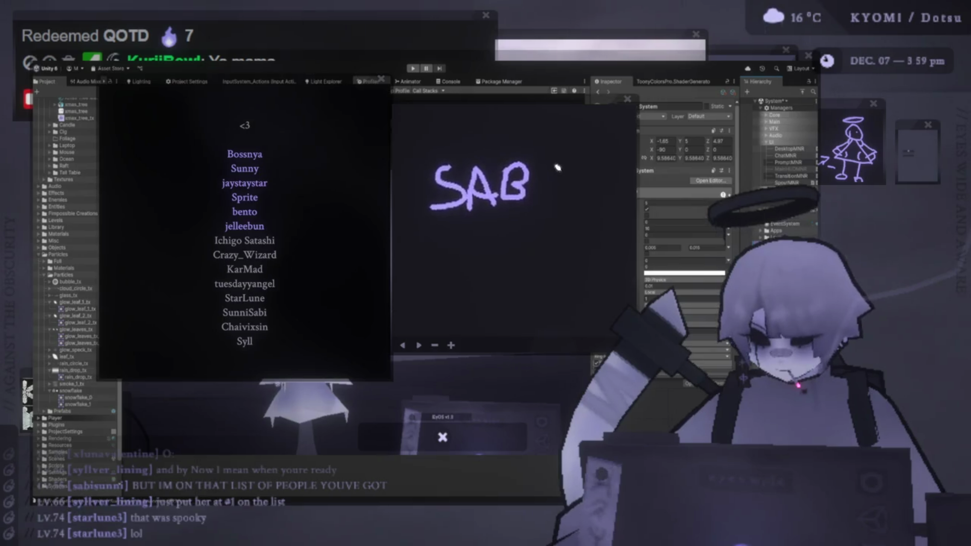
drag(557, 171, 559, 200)
mouse_move(458, 236)
mouse_down()
mouse_move(437, 270)
mouse_move(500, 247)
mouse_up()
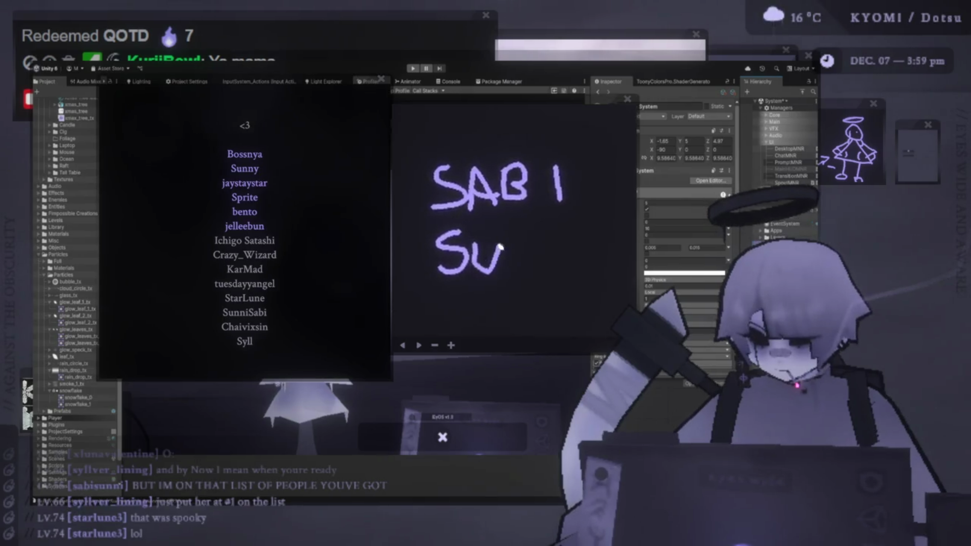
mouse_move(546, 271)
mouse_down()
mouse_move(562, 259)
mouse_move(587, 262)
mouse_up()
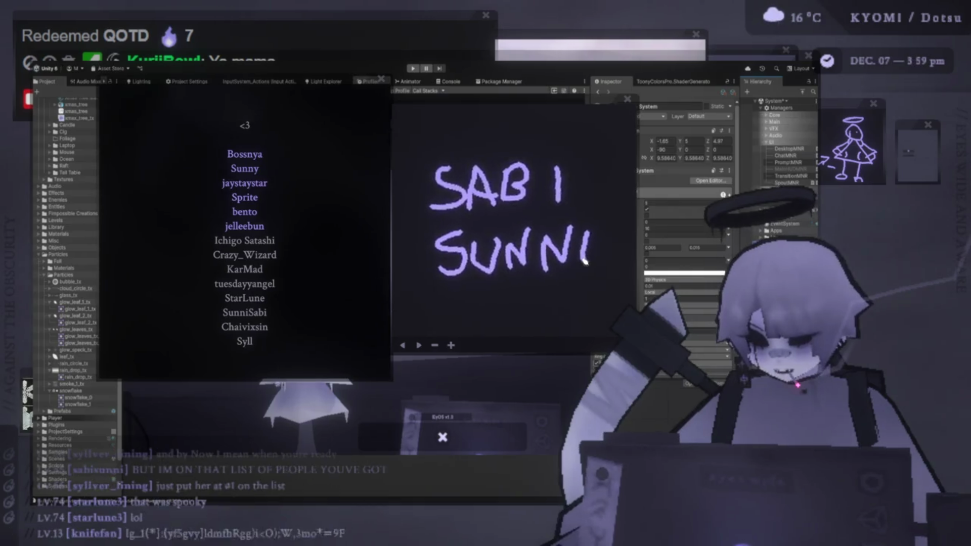
click(492, 296)
click(531, 294)
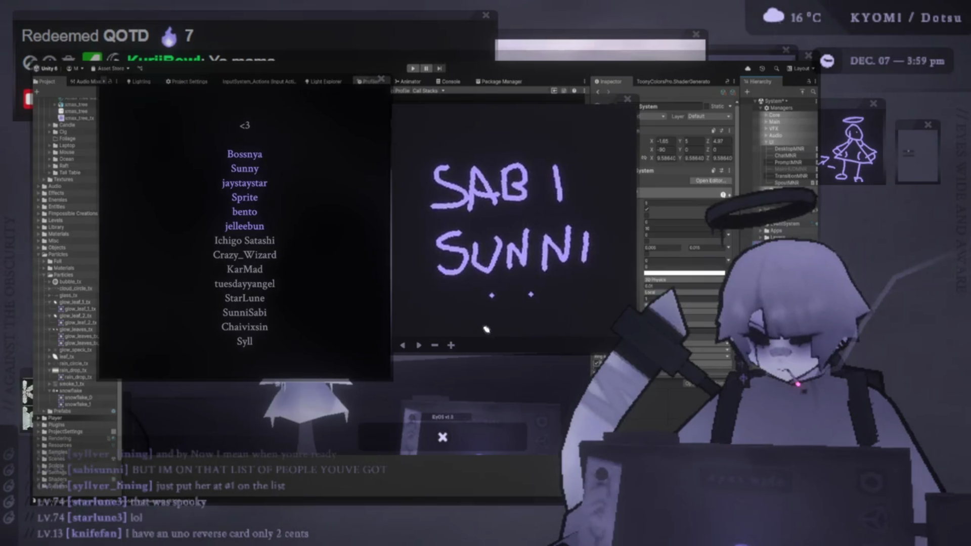
drag(486, 325, 550, 326)
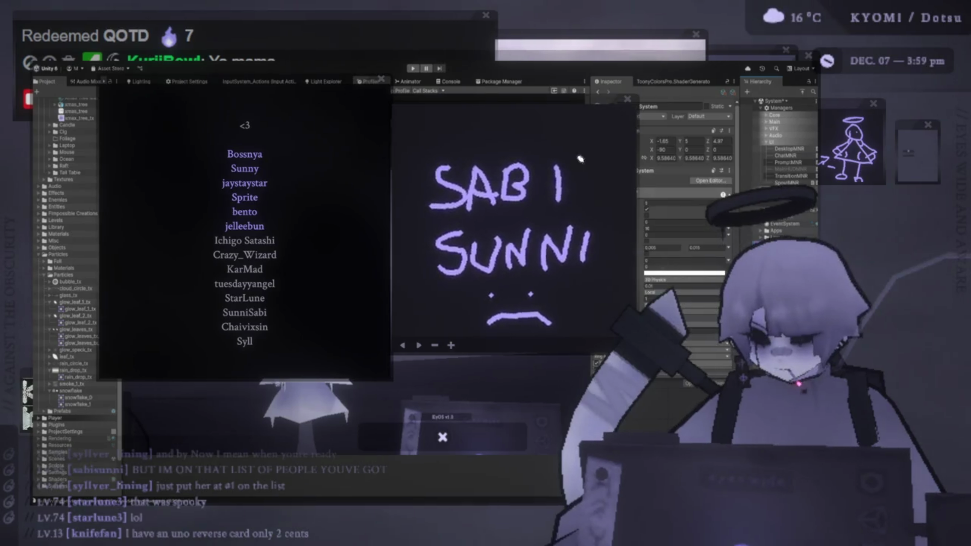
Draw a heart beside the first name, undoing and redrawing its strokes
drag(597, 176, 564, 154)
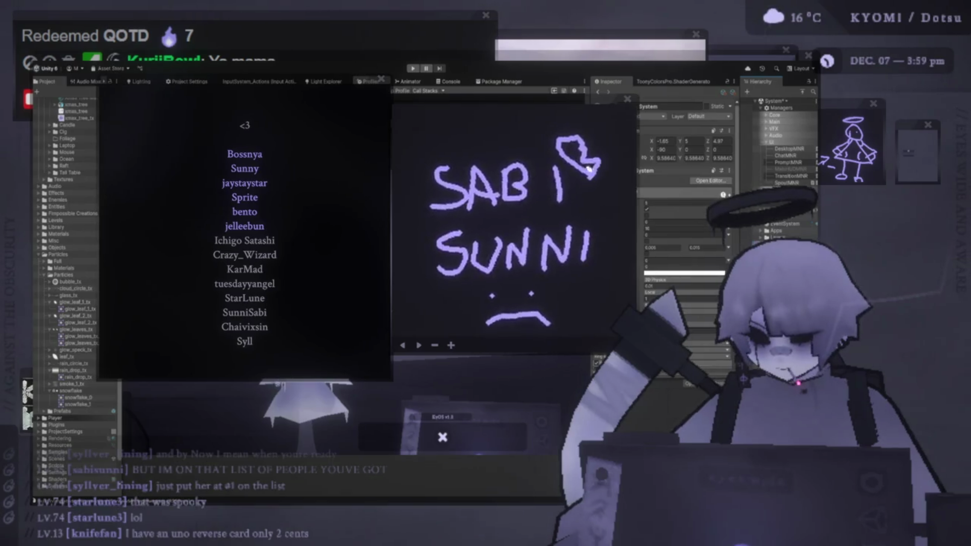
key(ctrl+z)
drag(602, 171, 563, 144)
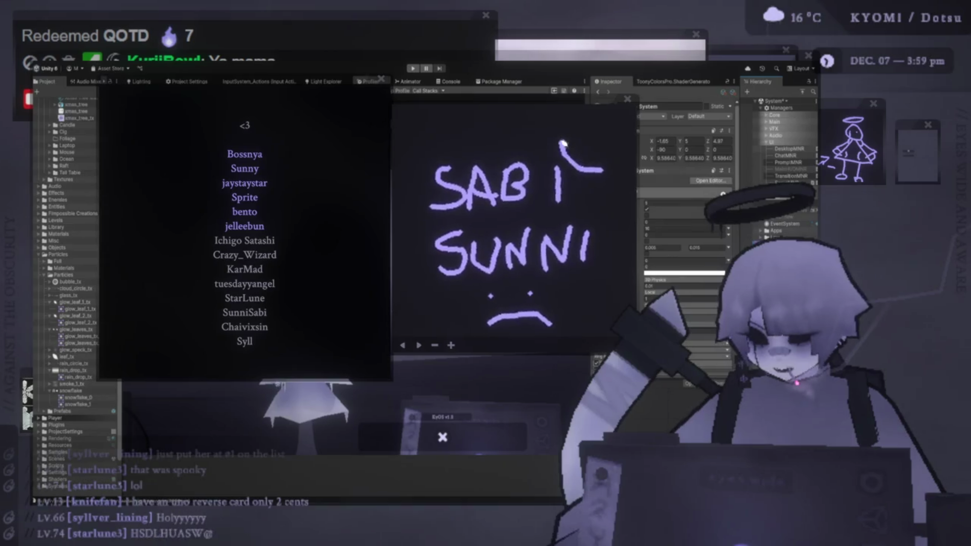
key(ctrl+z)
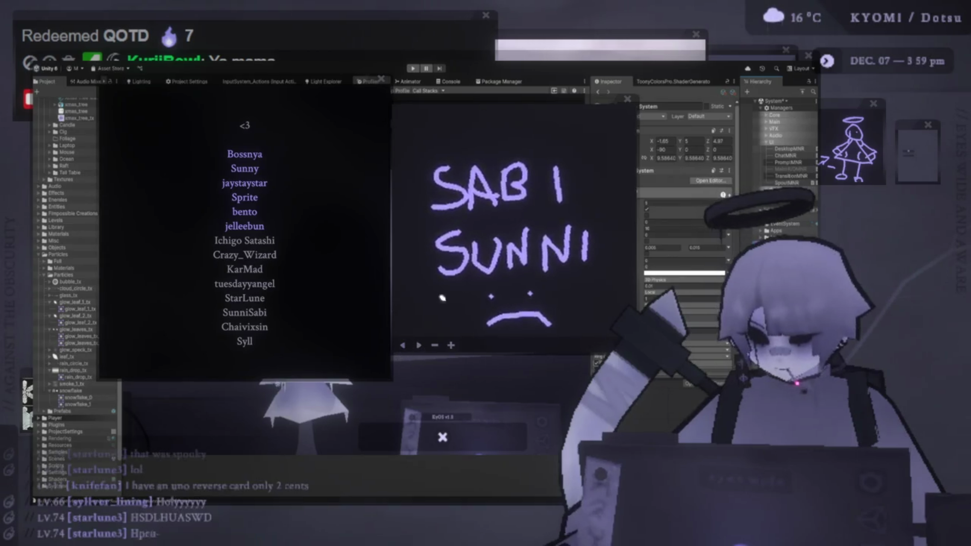
mouse_move(602, 176)
mouse_down()
mouse_move(580, 152)
mouse_move(605, 146)
mouse_move(606, 174)
mouse_move(613, 171)
mouse_up()
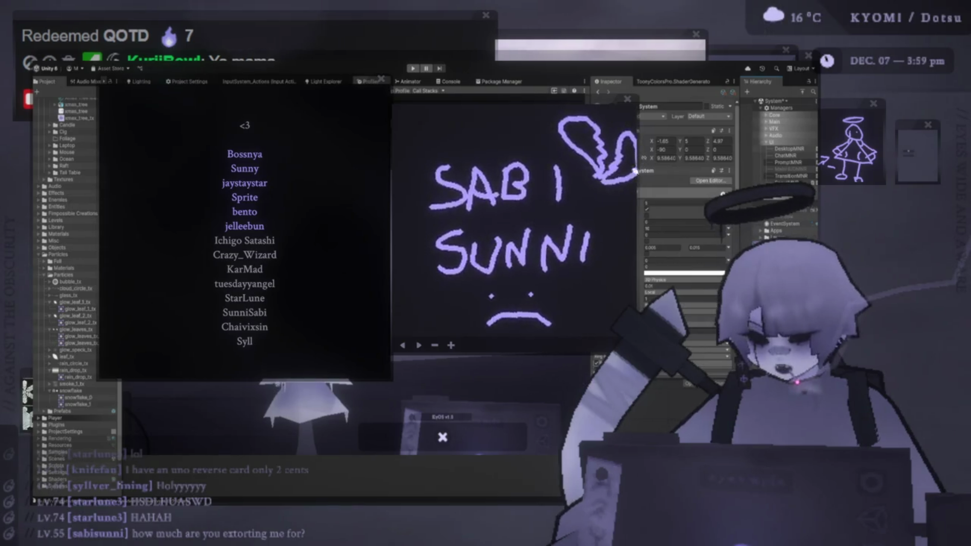
drag(635, 171, 598, 176)
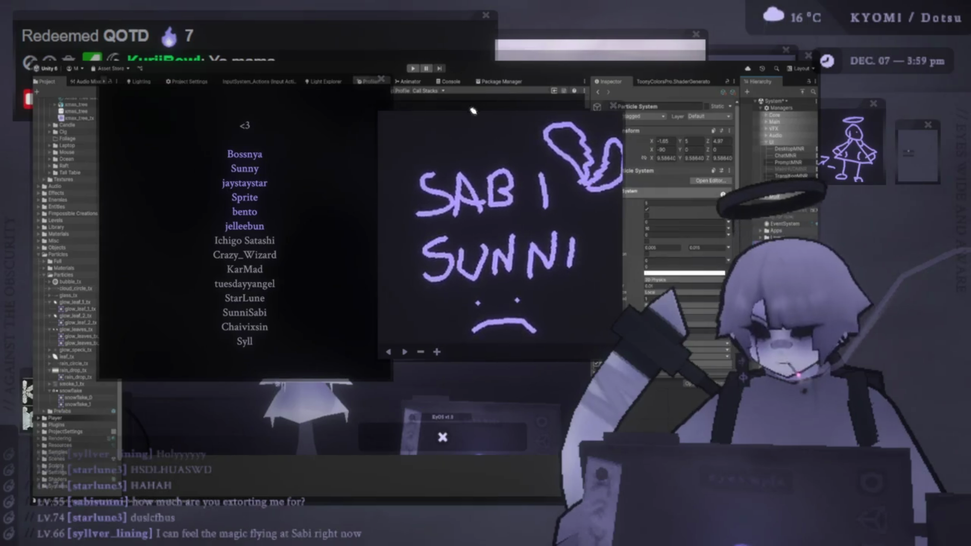
Draw two short horizontal dashes on the doodle, one above the first name
drag(416, 214, 449, 212)
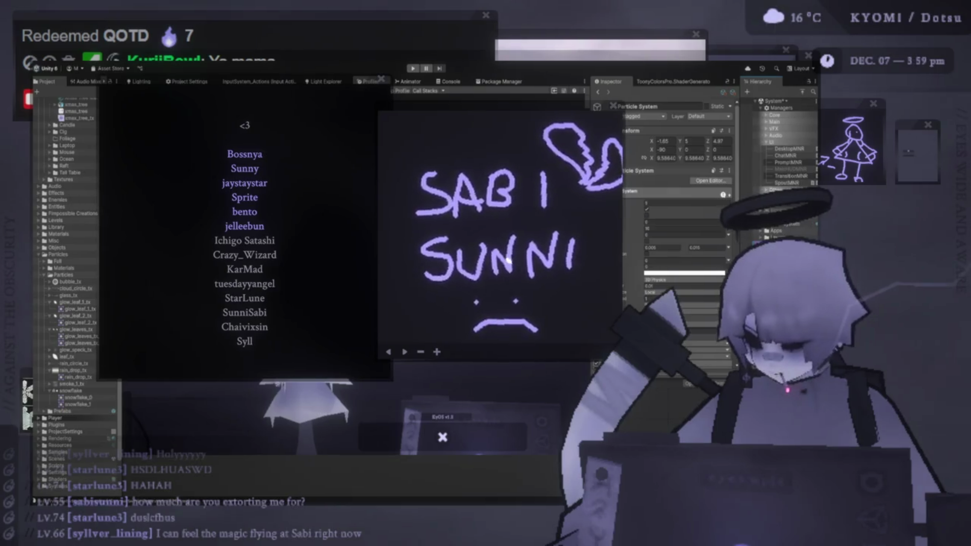
drag(455, 116, 493, 117)
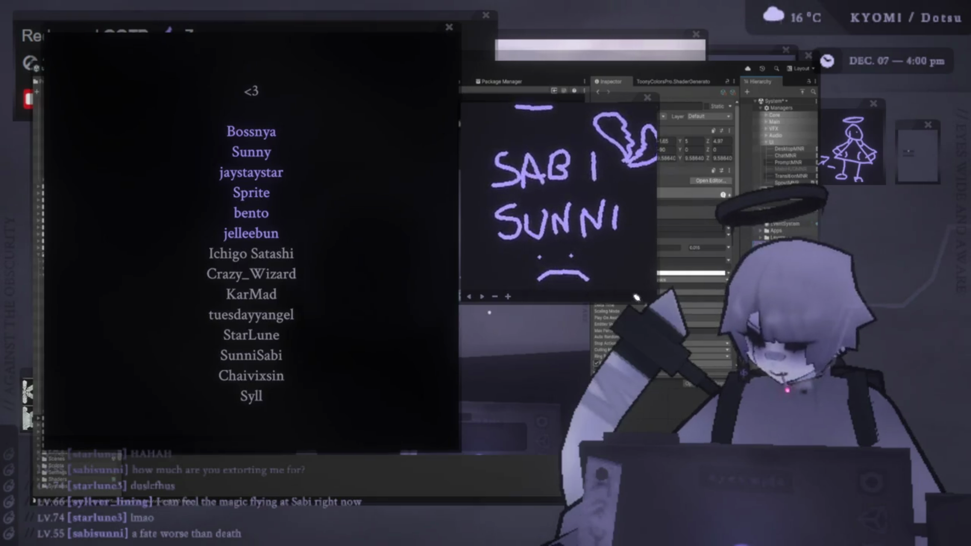
Shift the doodle and credits windows right and dismiss the chat popup
drag(562, 98, 573, 110)
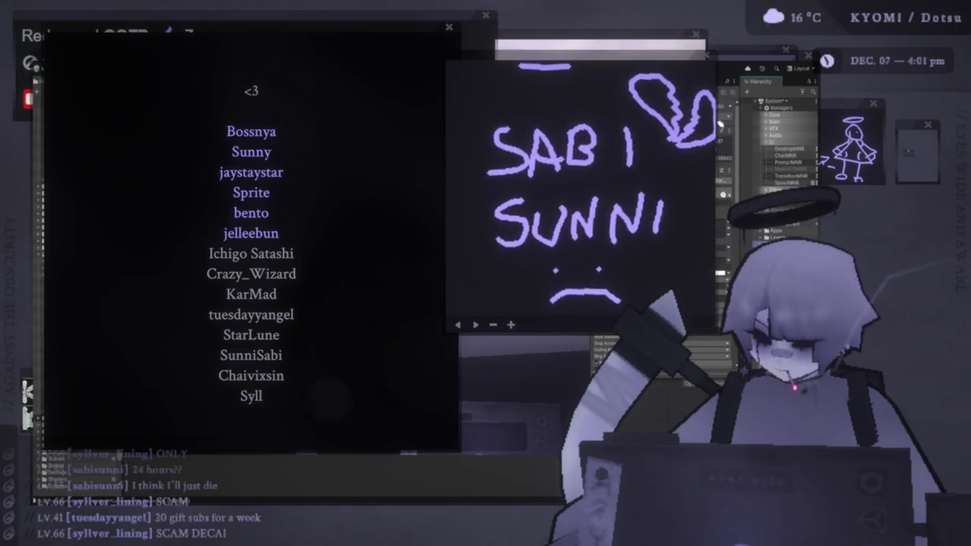
mouse_move(646, 59)
mouse_down()
mouse_move(626, 59)
mouse_move(654, 59)
mouse_up()
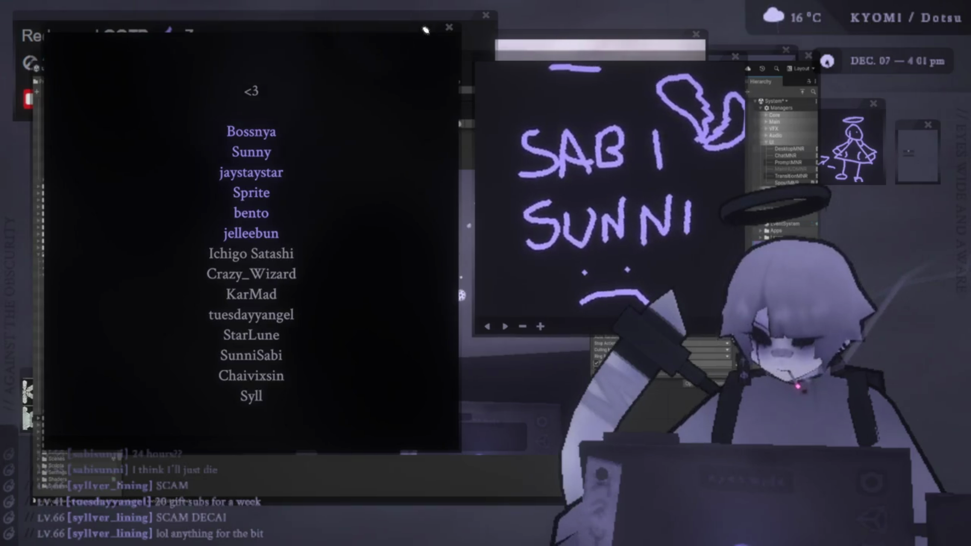
drag(430, 30, 463, 28)
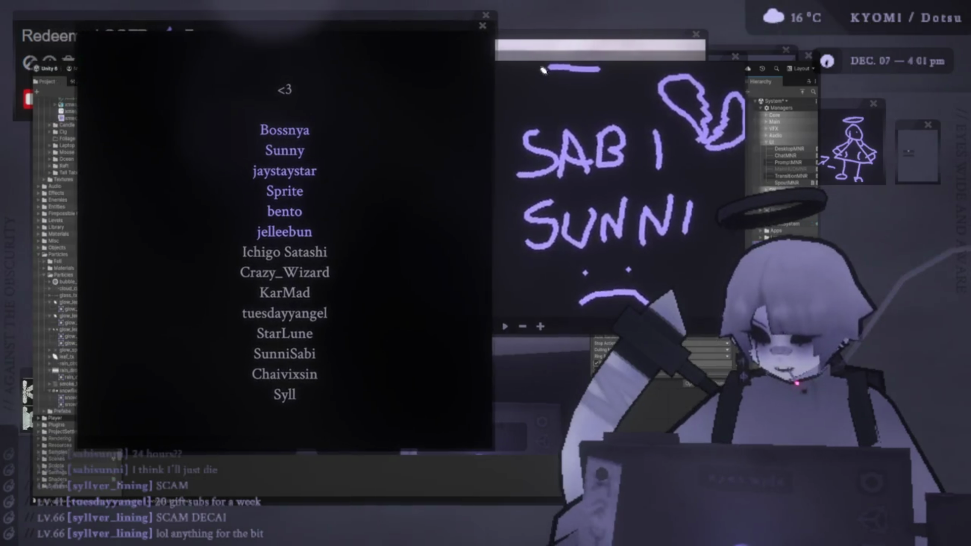
mouse_move(541, 59)
mouse_down()
mouse_move(545, 75)
mouse_move(486, 53)
mouse_up()
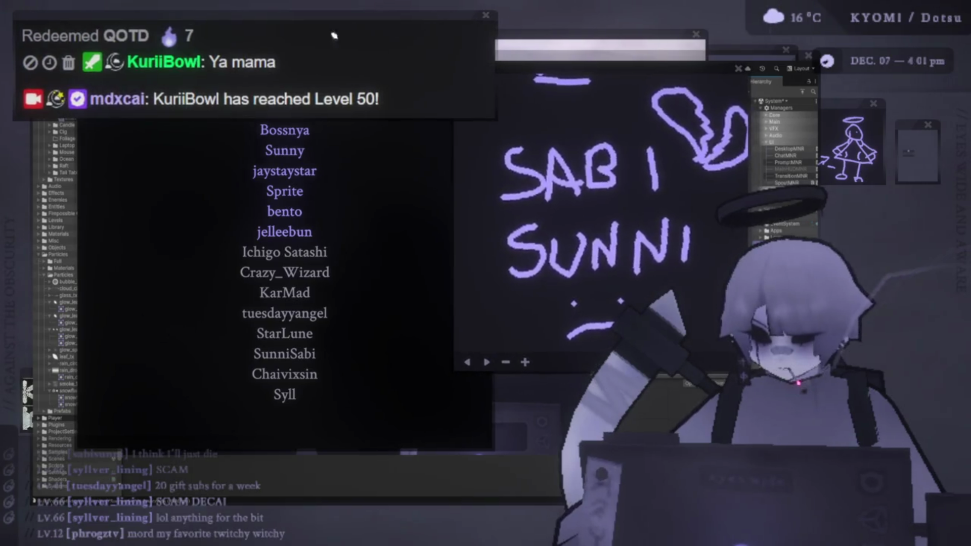
drag(263, 101, 288, 102)
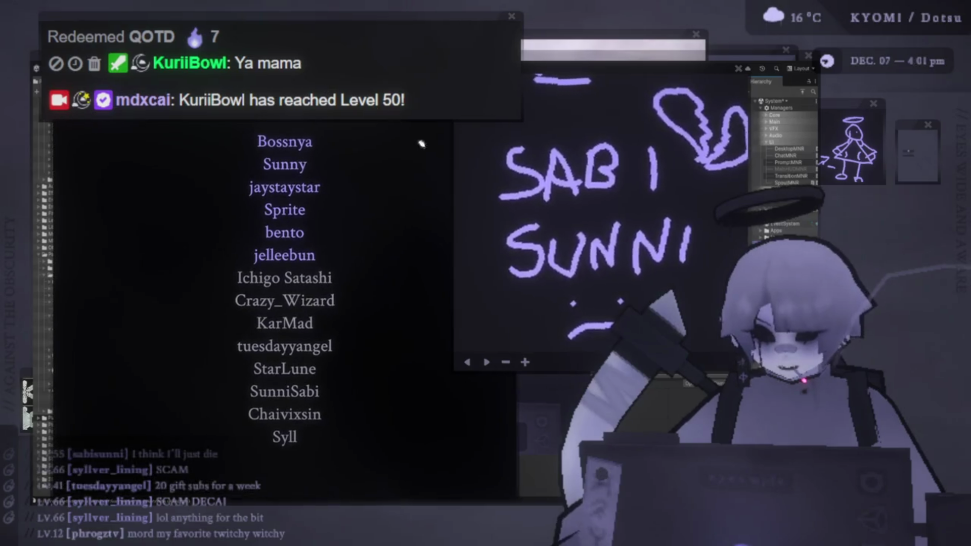
click(412, 26)
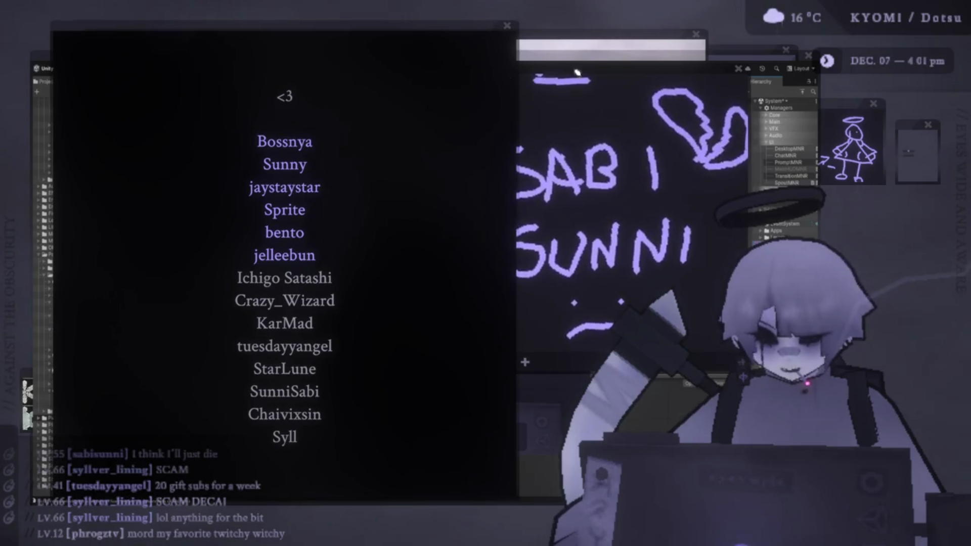
Move the credits and doodle windows left, keeping the credits list in front
drag(600, 62, 622, 61)
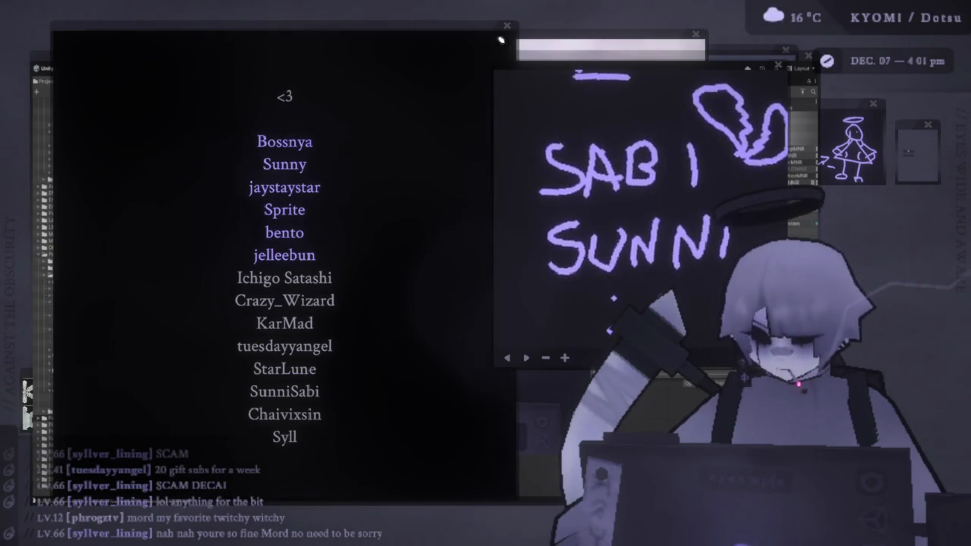
click(471, 28)
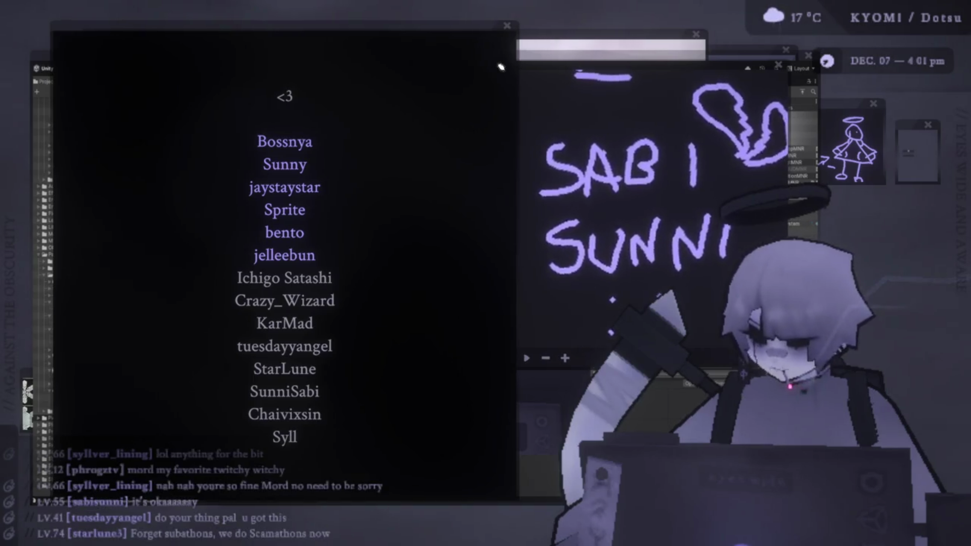
mouse_move(487, 52)
mouse_down()
mouse_move(451, 26)
mouse_move(433, 30)
mouse_up()
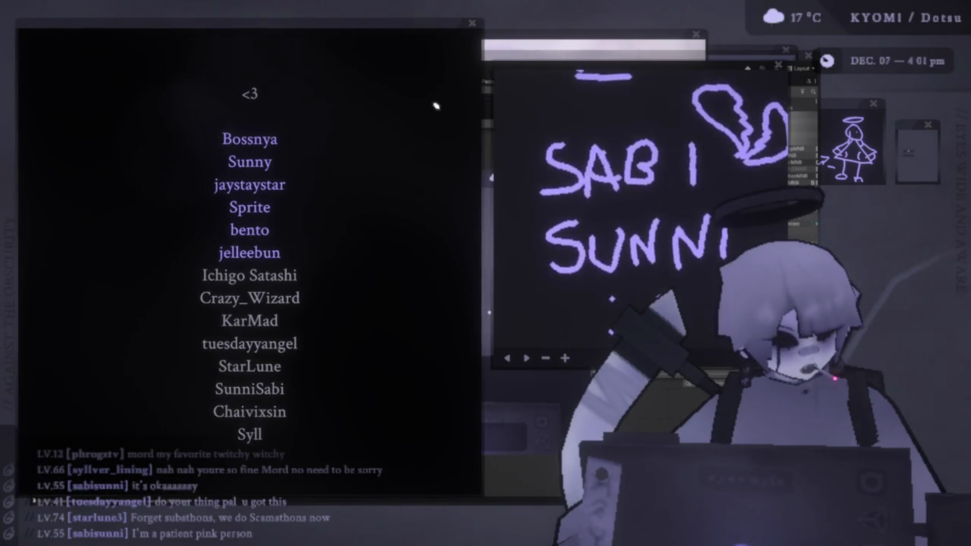
drag(512, 72, 488, 75)
click(407, 22)
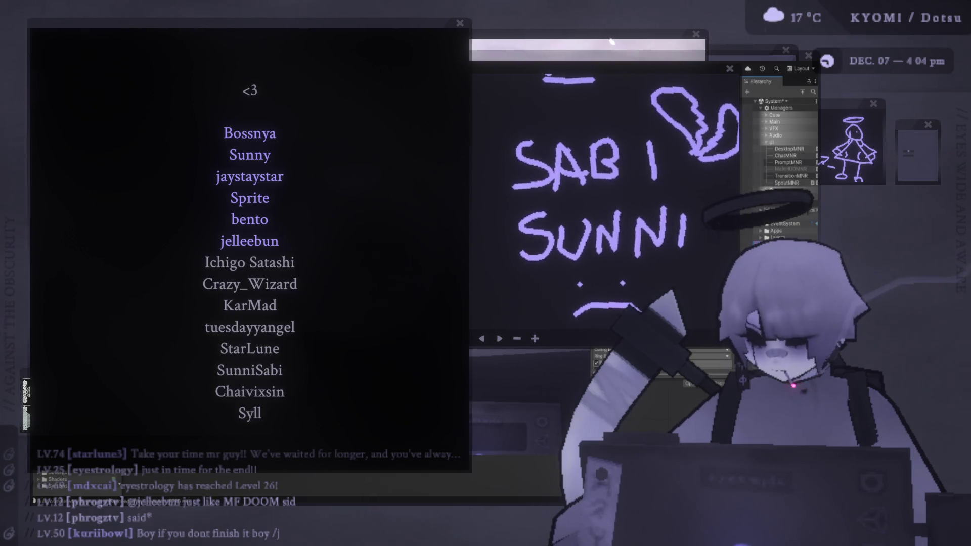
Nudge the credits window aside and bring the Unity editor in front of the overlays
mouse_move(358, 21)
mouse_down()
mouse_move(400, 61)
mouse_move(505, 9)
mouse_move(399, 4)
mouse_move(379, 16)
mouse_up()
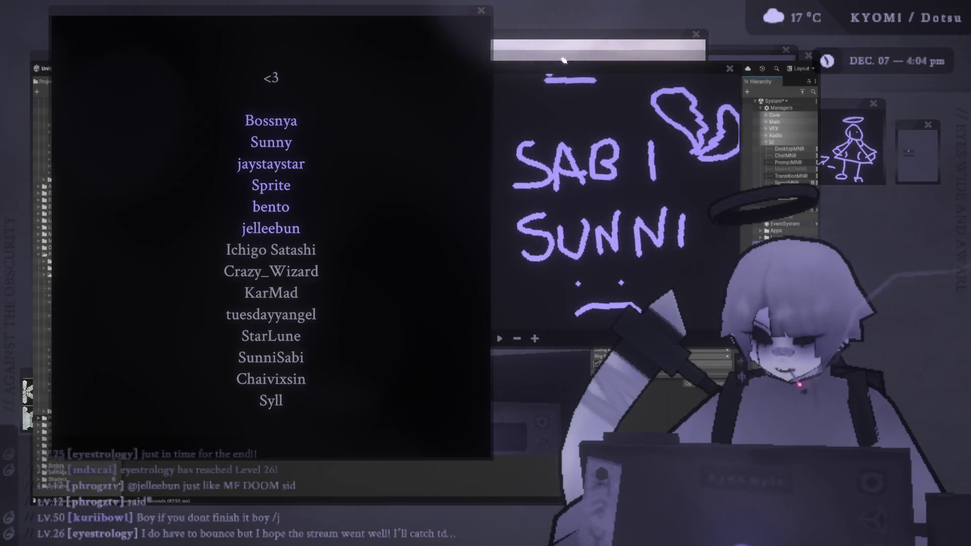
mouse_move(568, 60)
mouse_down()
mouse_move(582, 66)
mouse_move(567, 75)
mouse_move(494, 20)
mouse_up()
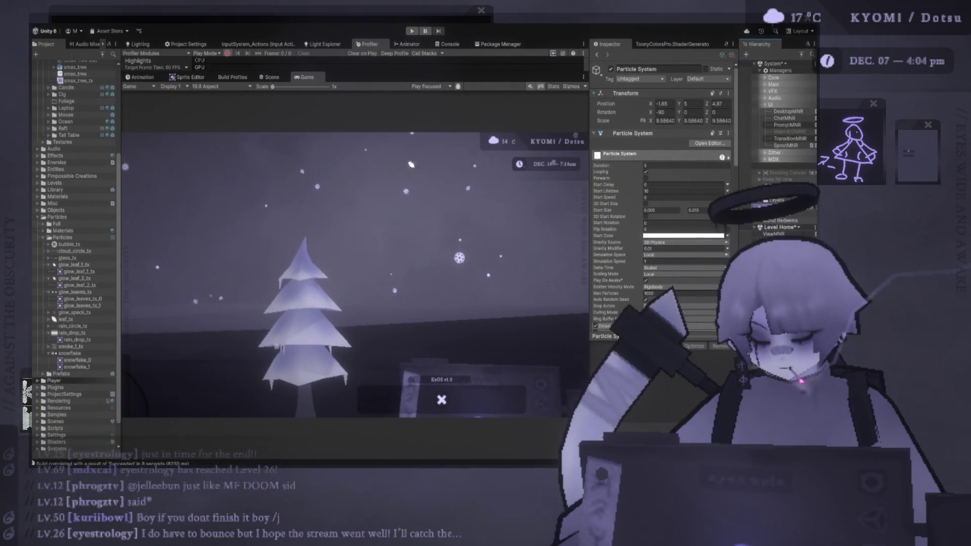